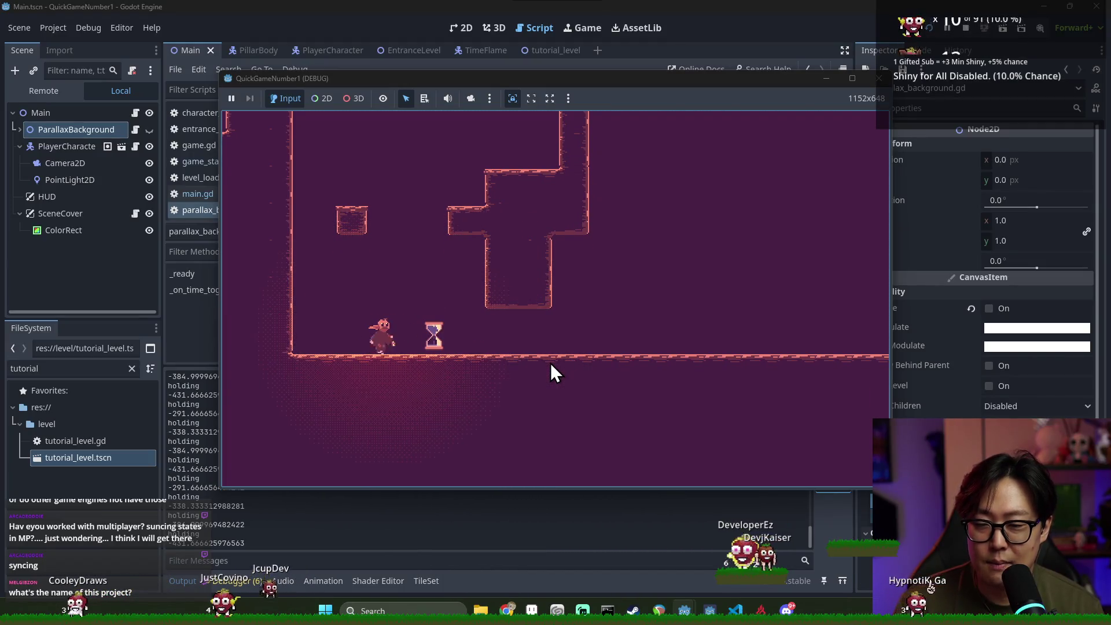
Jump past the hourglass, flip between the two time layers, and jump onward to the right
key(Right)
key(space)
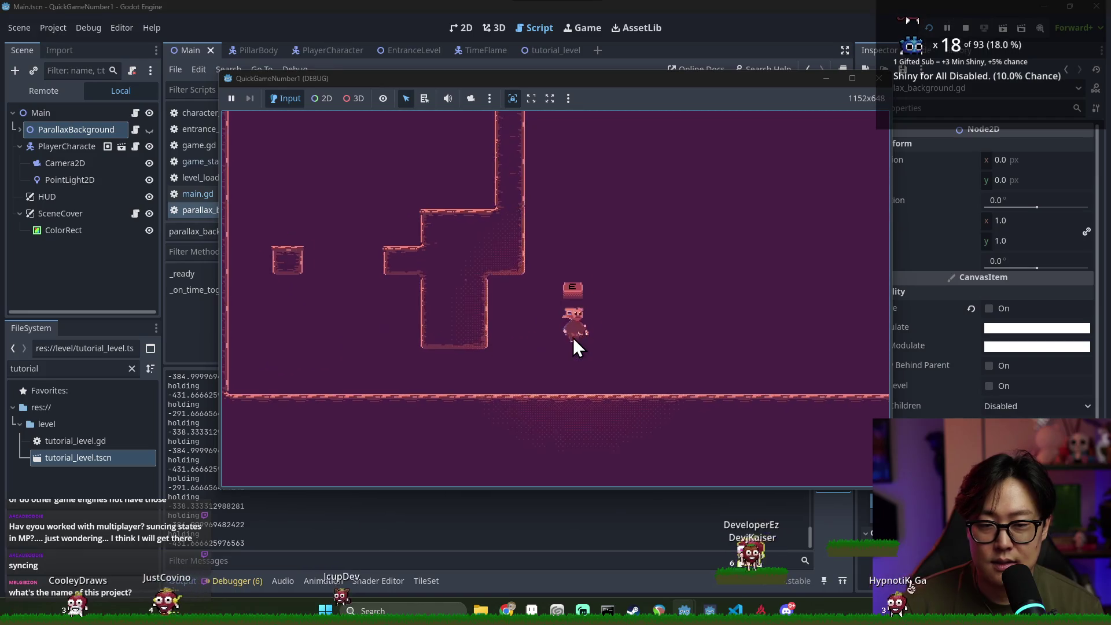
key(e)
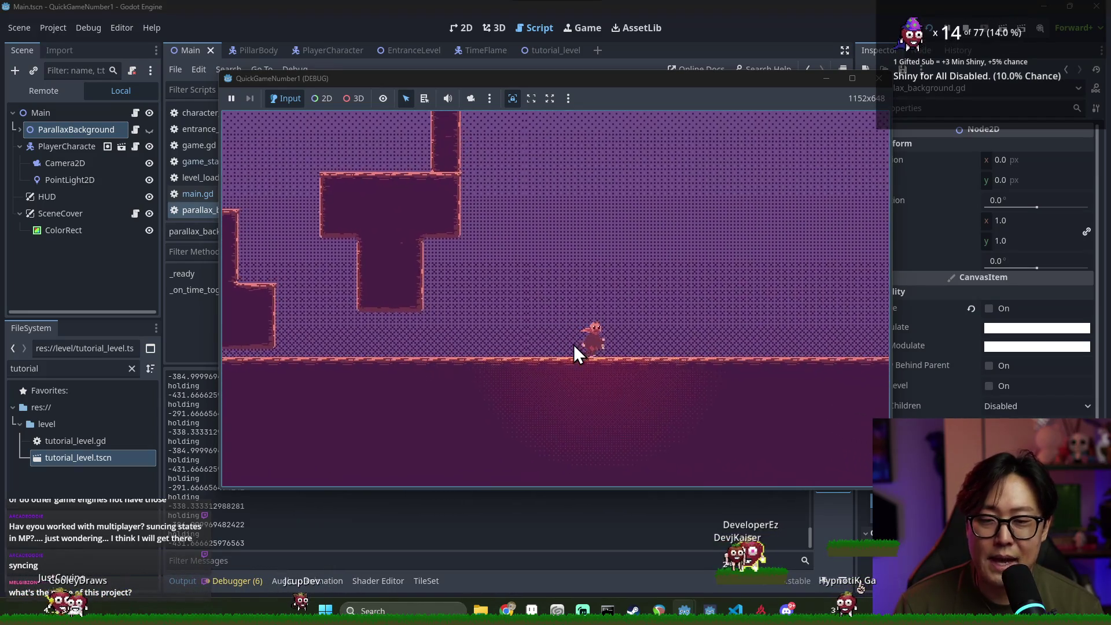
key(space)
key(space)
key(Right)
key(e)
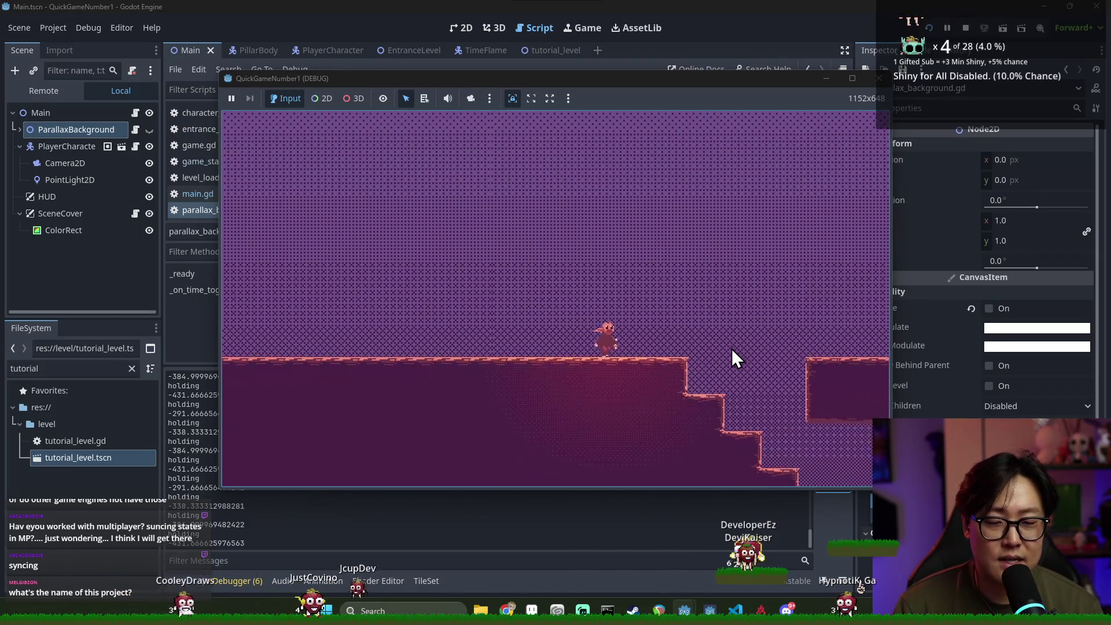
key(space)
key(Right)
key(space)
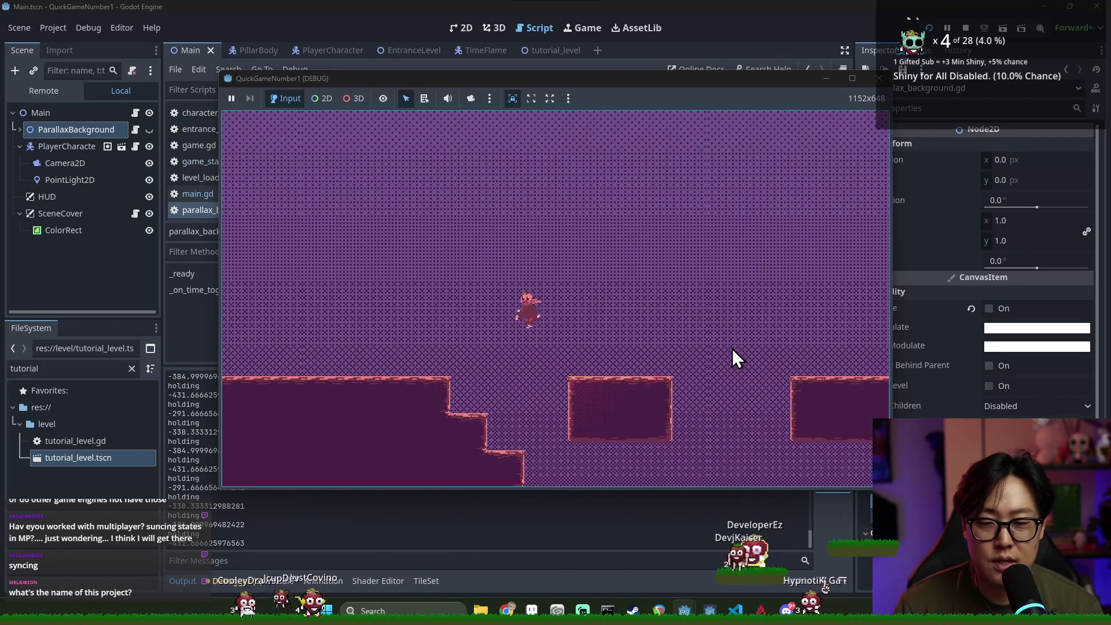
Return to the hourglass, swap layers, then reach the floating platform, descend the stairs and cross the gap
key(Left)
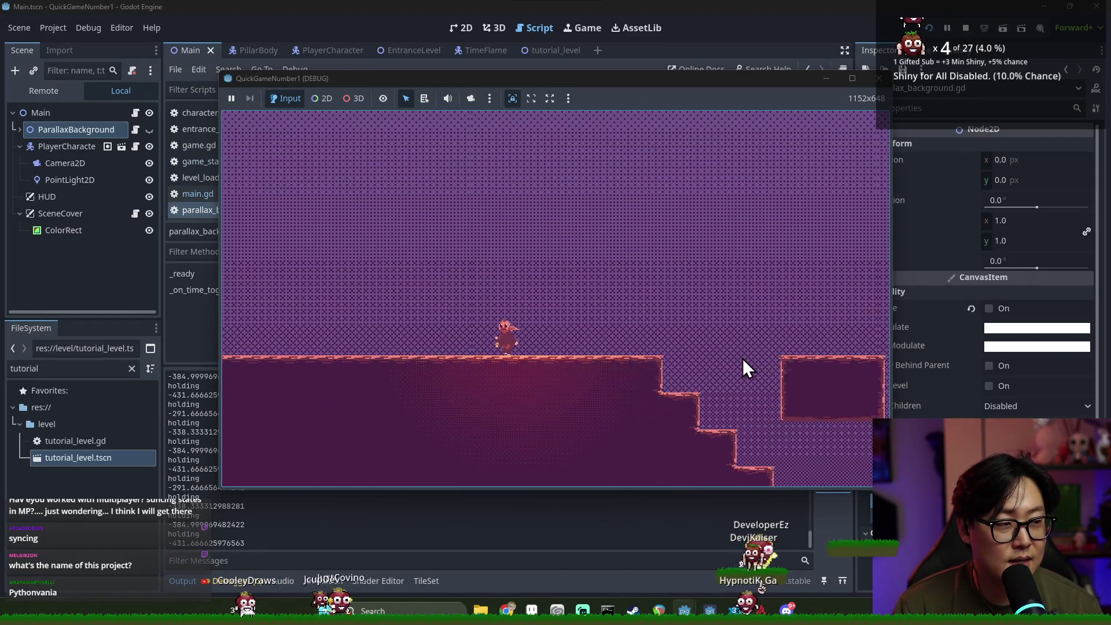
key(Left)
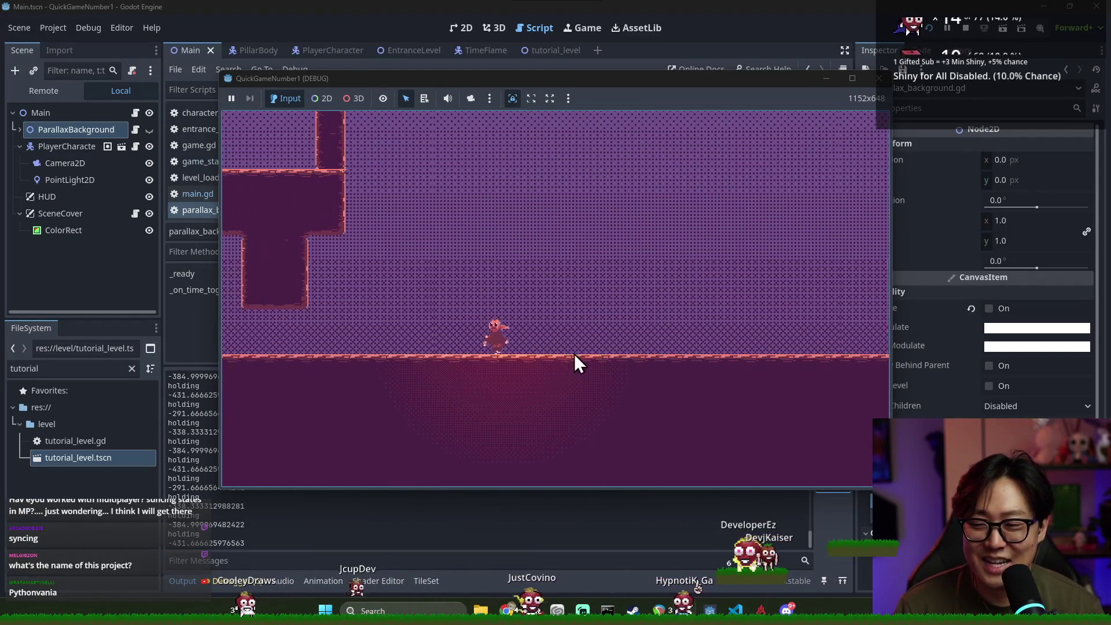
key(Left)
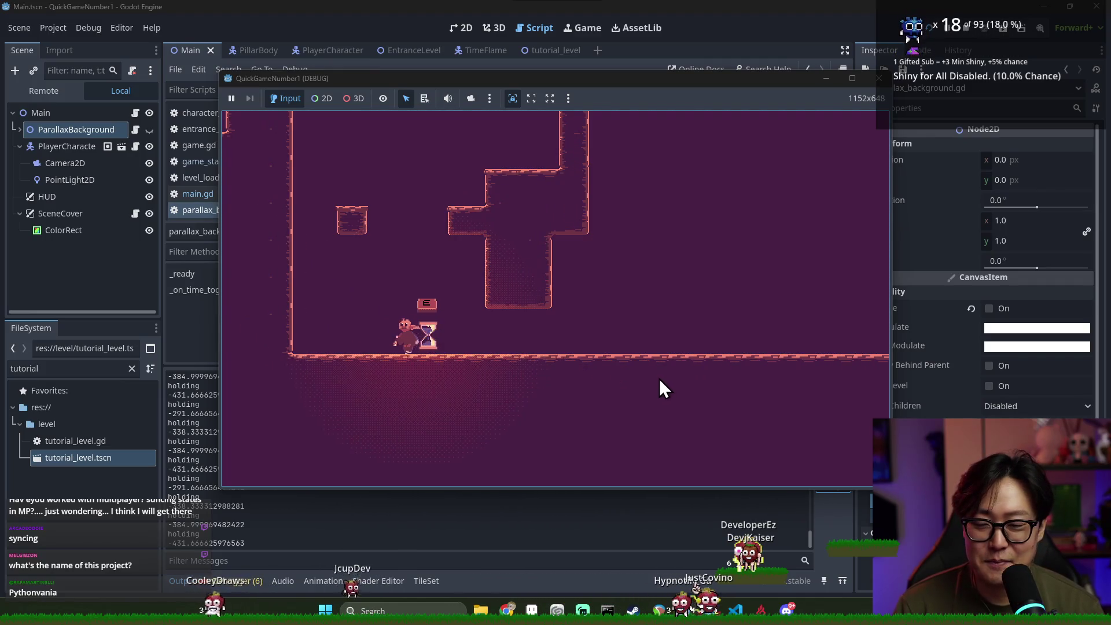
key(e)
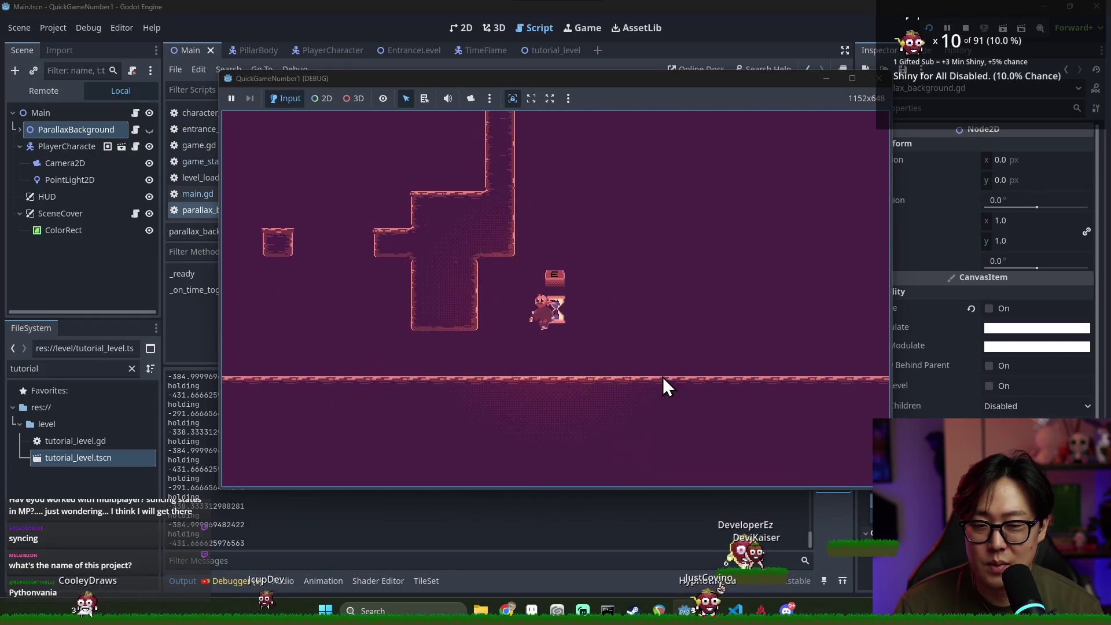
key(e)
key(Right)
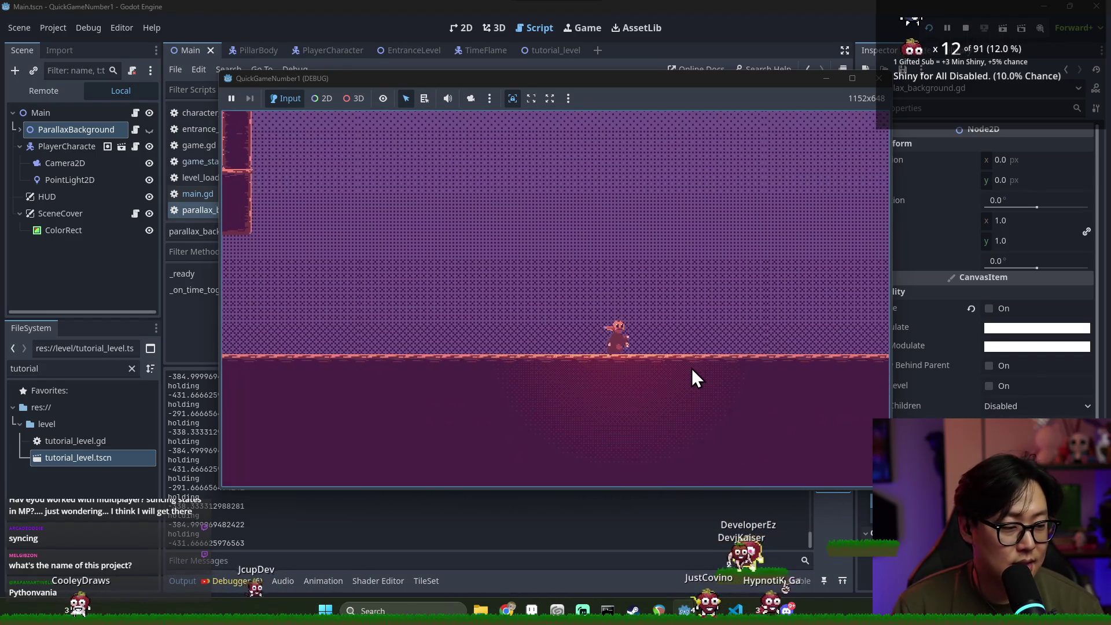
key(space)
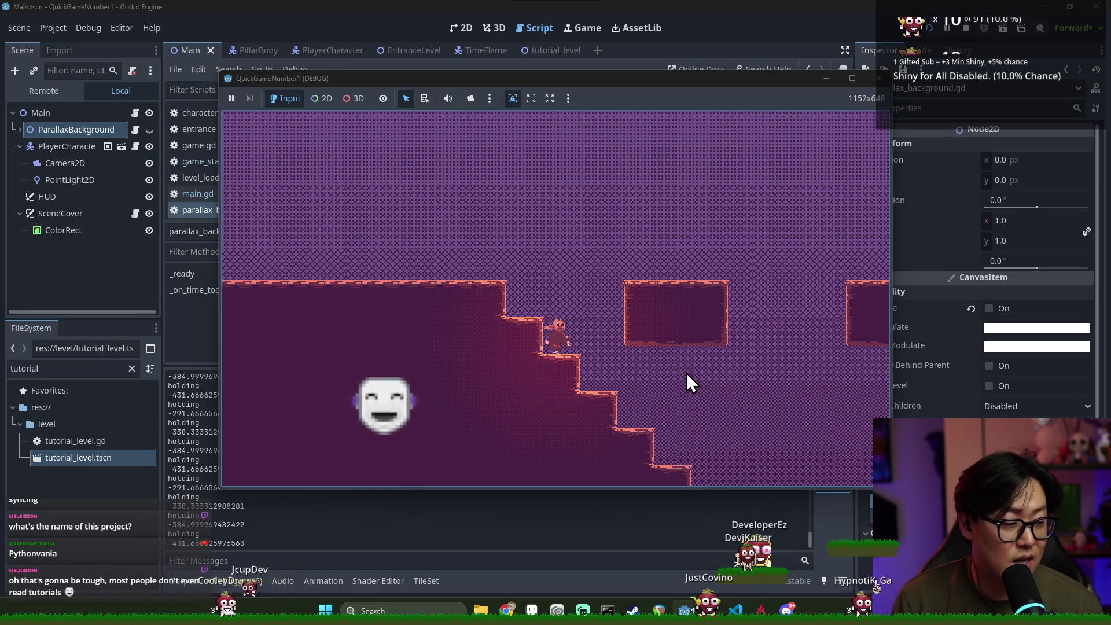
key(Right)
key(Right)
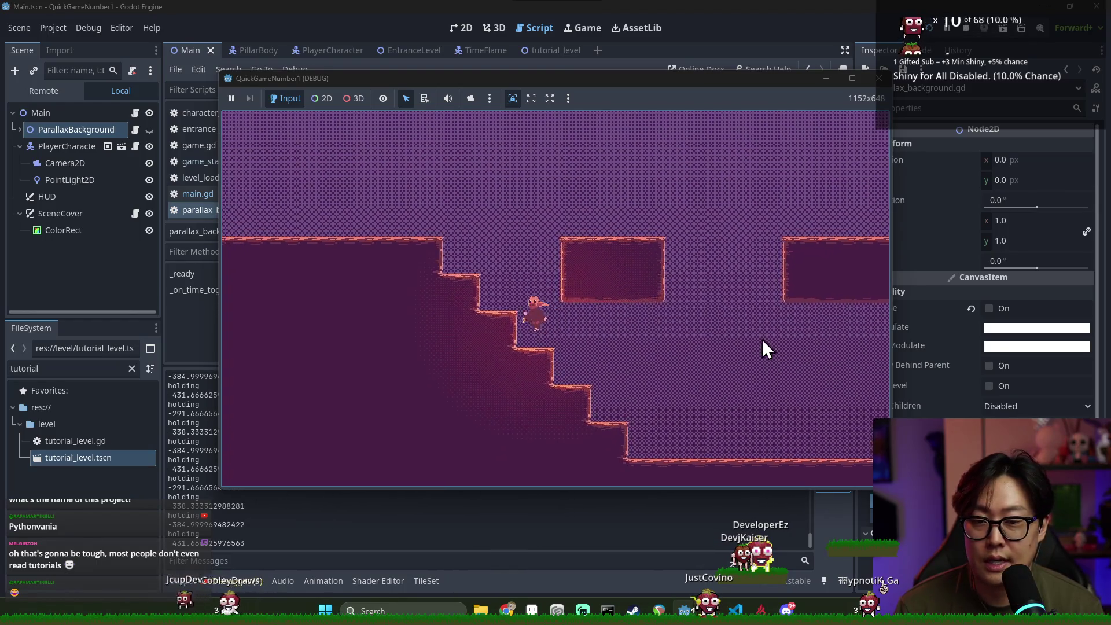
key(Right)
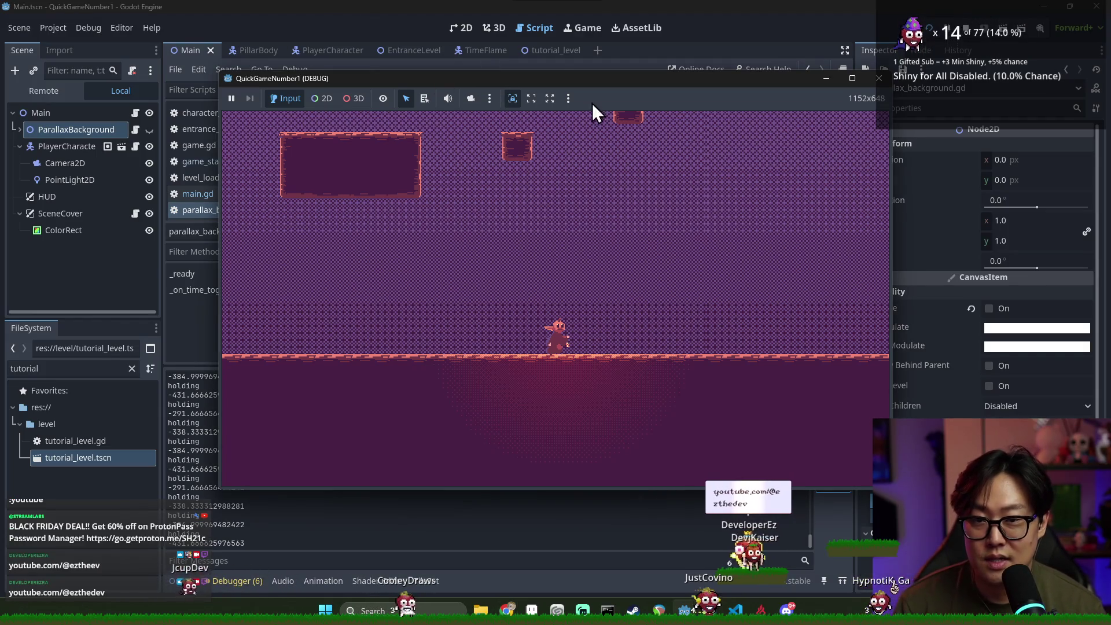
Stop the game, delete the stray 'd' on line 7 of parallax_background.gd, and rerun
key(F8)
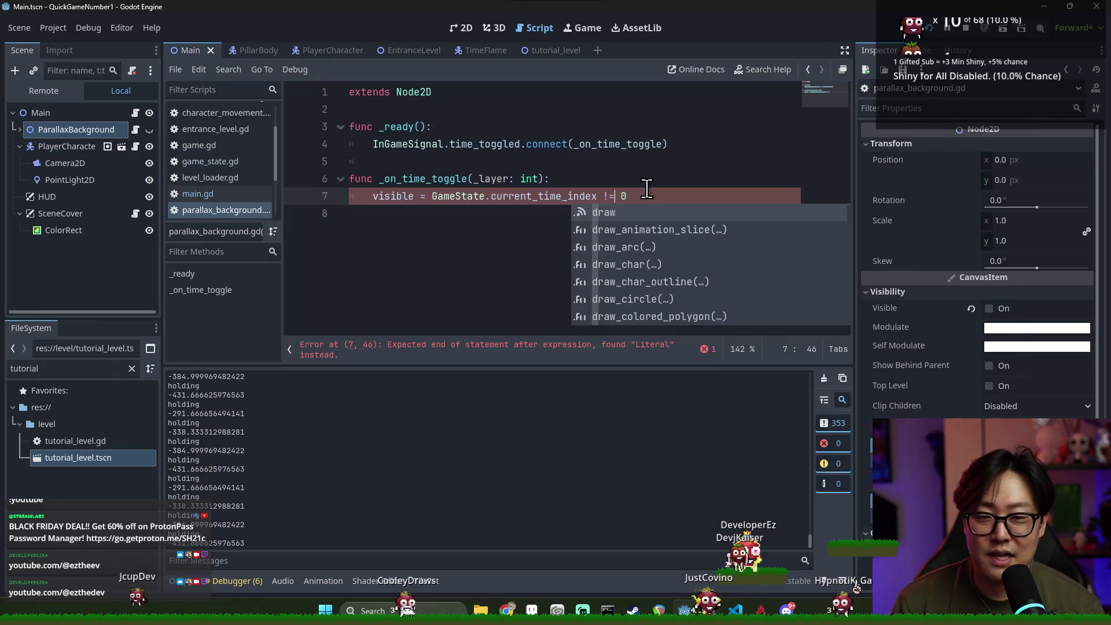
key(BackSpace)
key(F5)
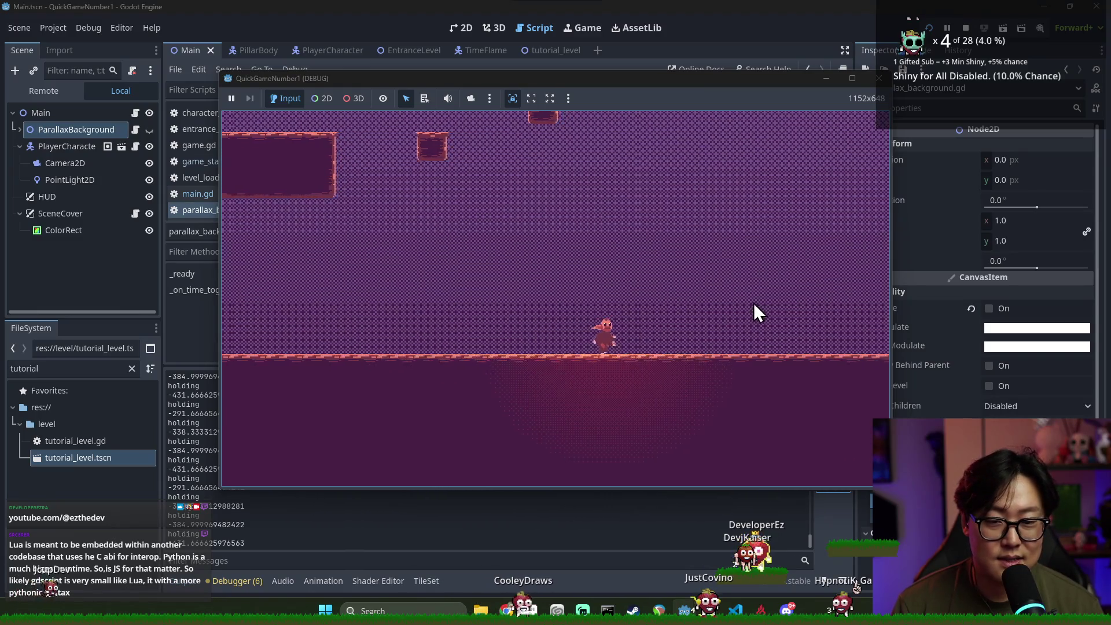
Walk the character left and right, then bring the script editor back in front
key(Left)
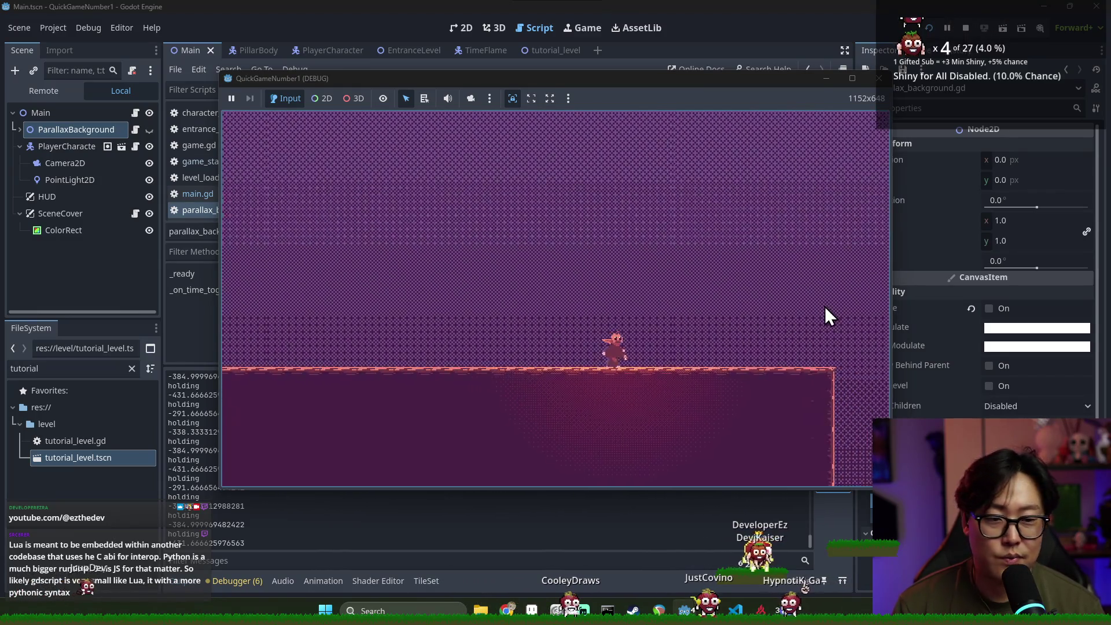
key(Right)
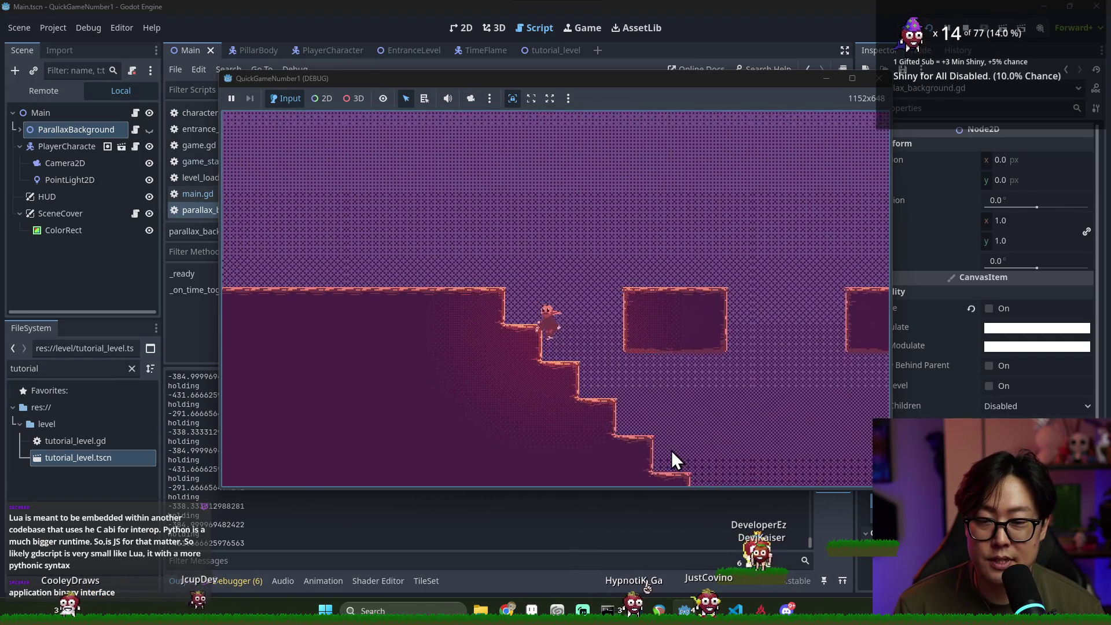
click(380, 1)
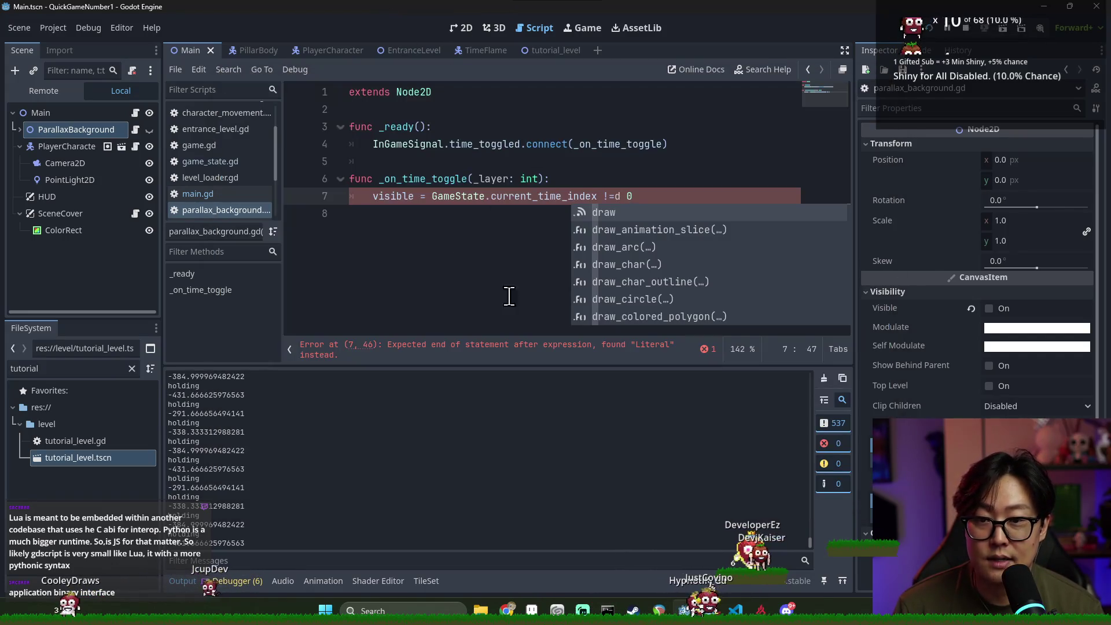
Back in the running game, walk left, then right up the floating platforms and drop to the ground
key(alt+Tab)
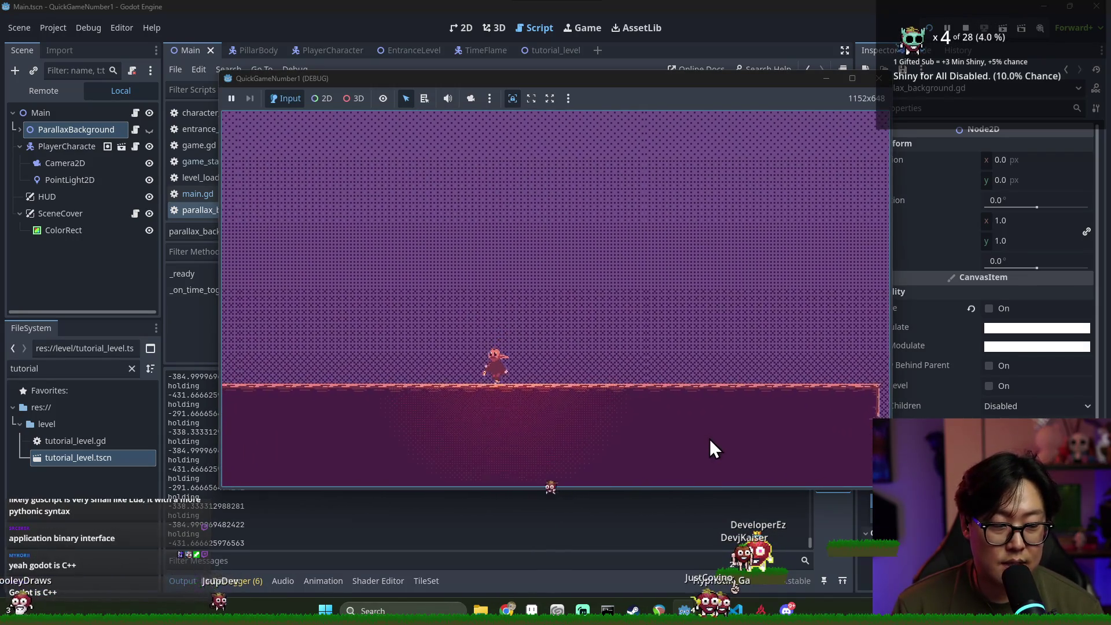
key(Left)
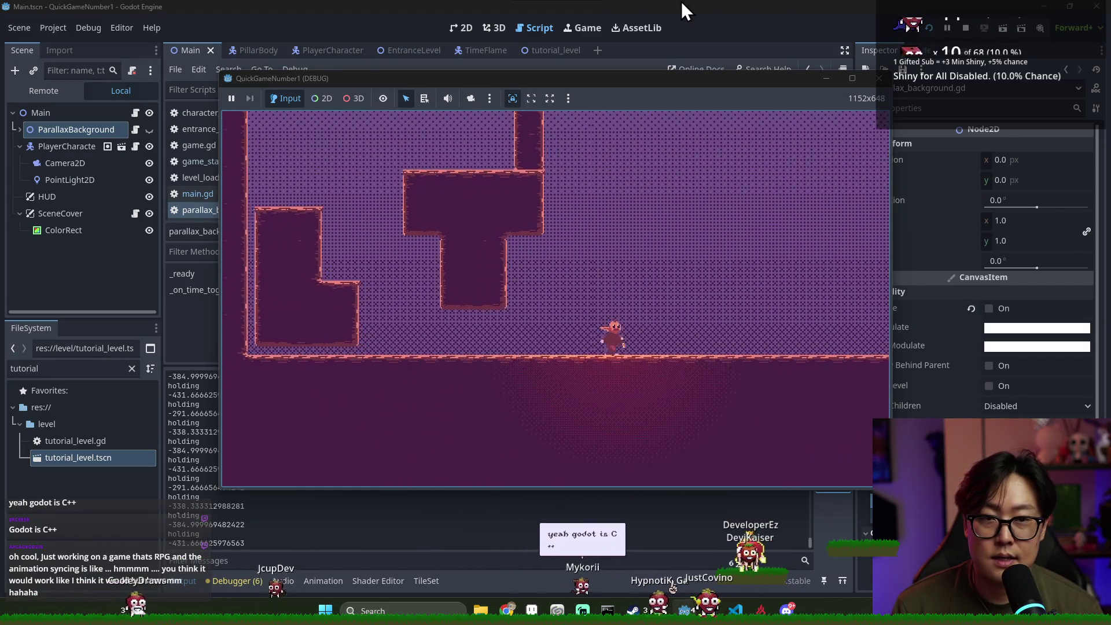
click(752, 13)
key(alt+Tab)
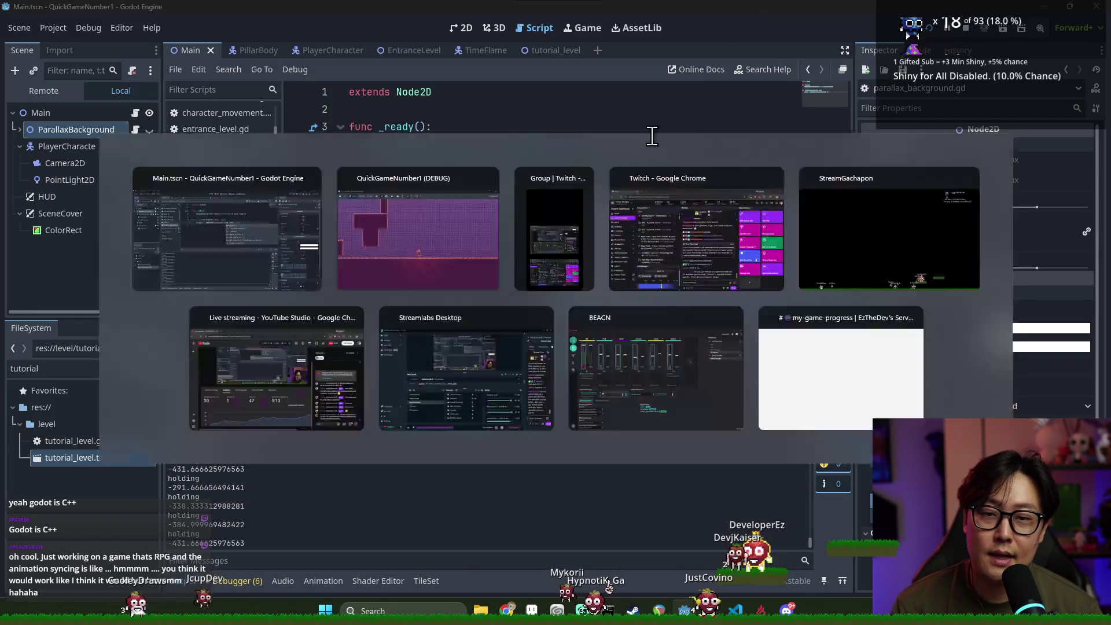
key(Right)
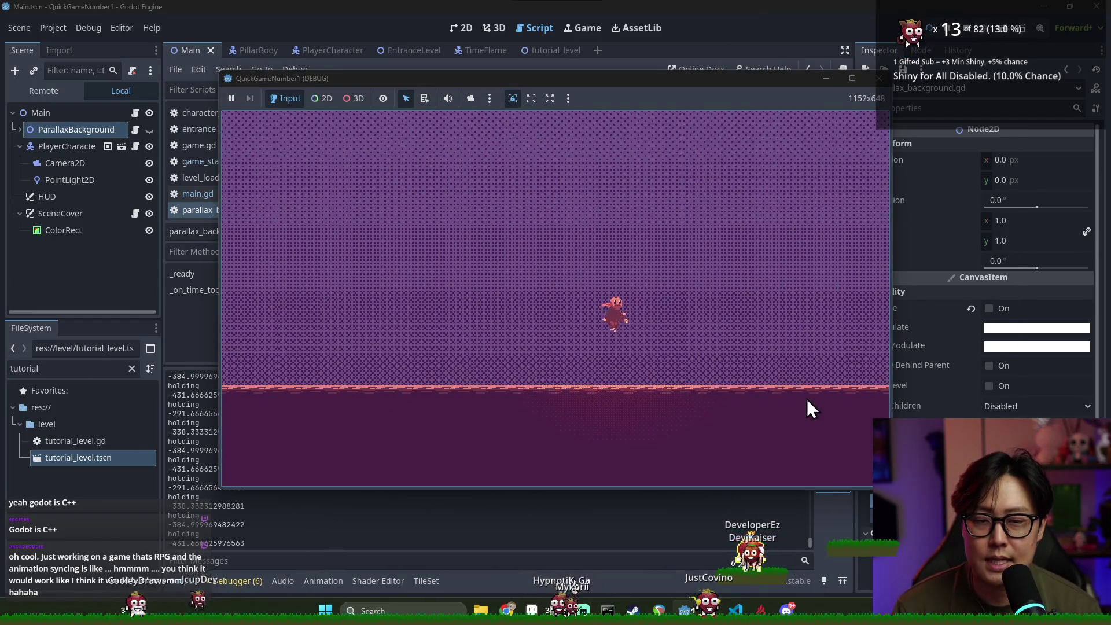
key(Right)
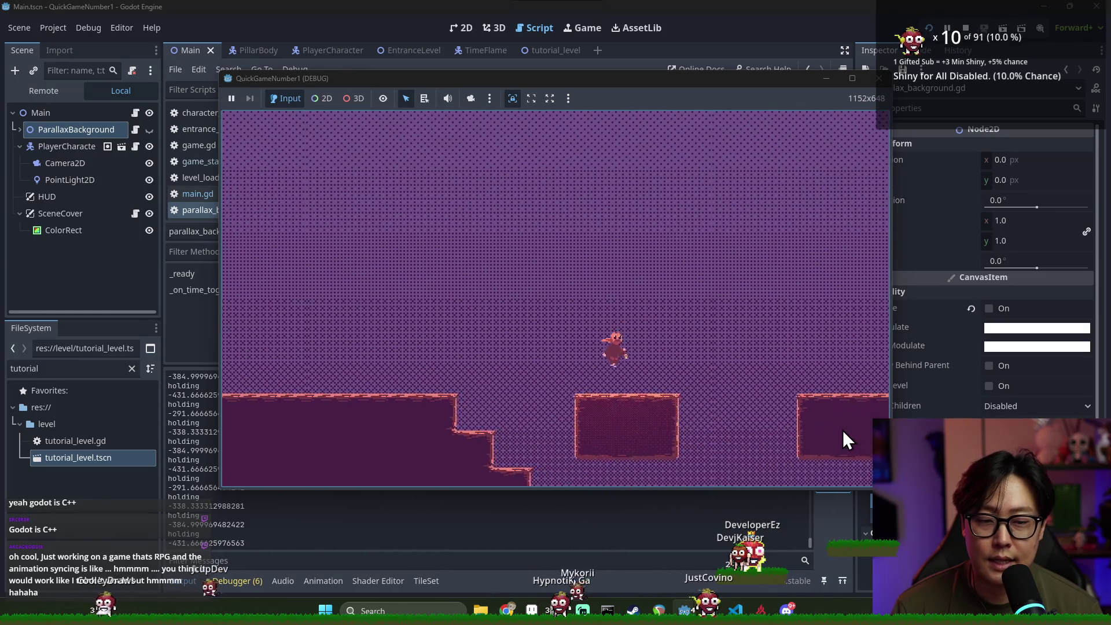
key(Right)
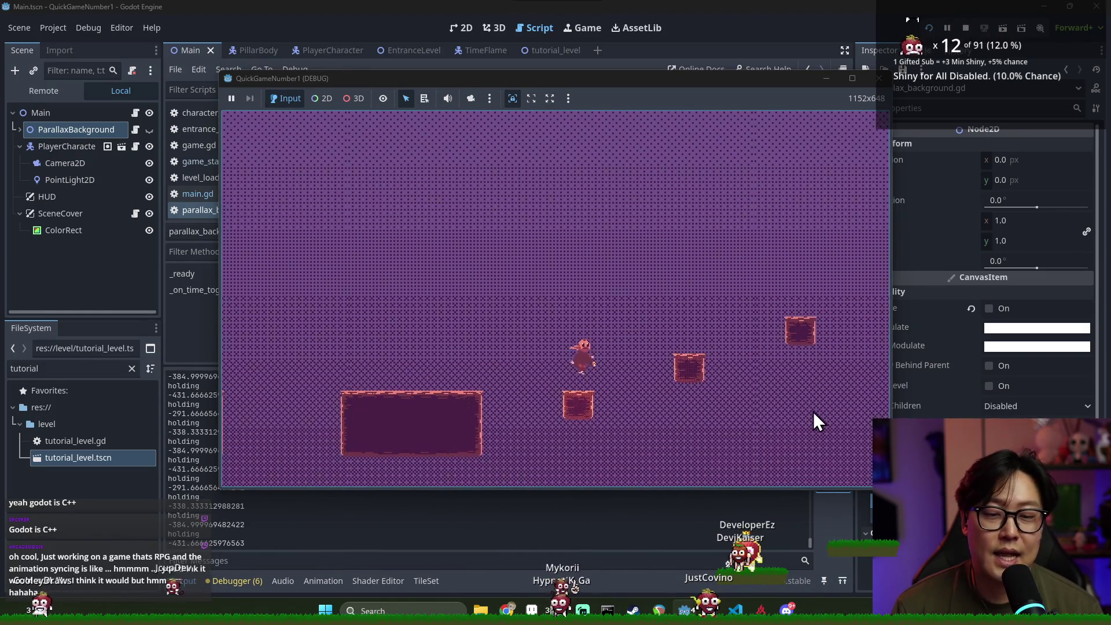
key(Right)
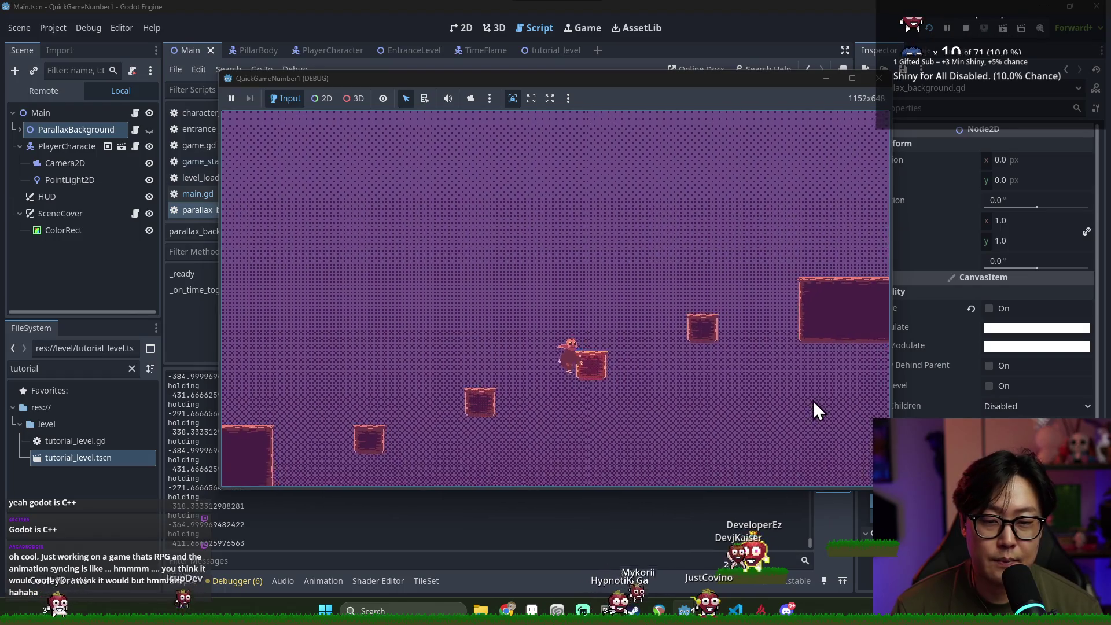
Climb the ledge staircase leftward, jump off the top, and hop across the floating platforms
key(Left)
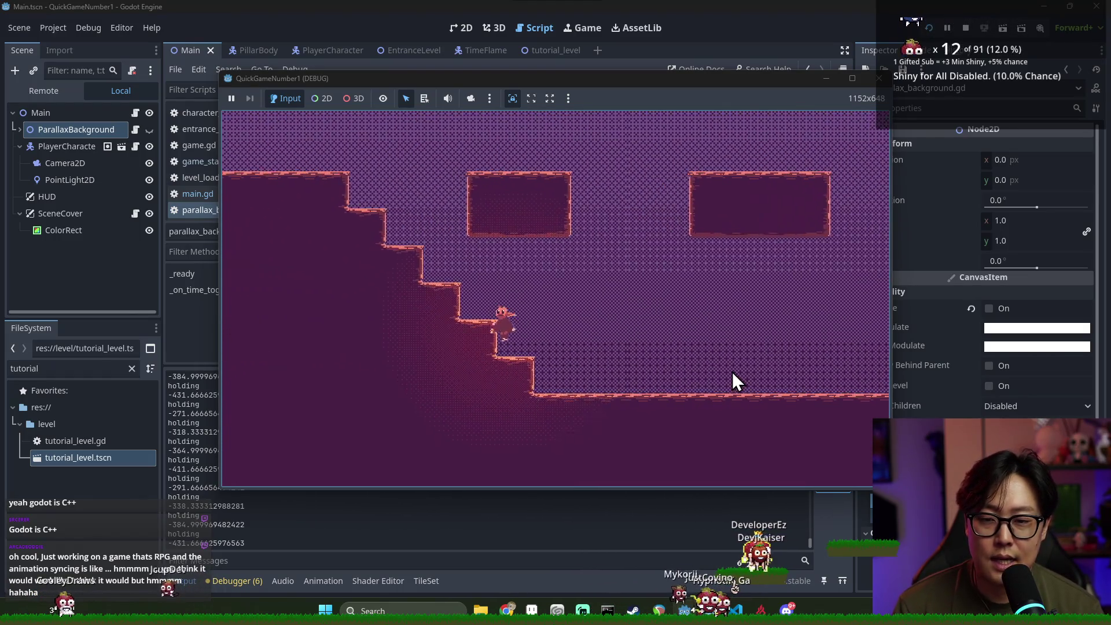
key(Left)
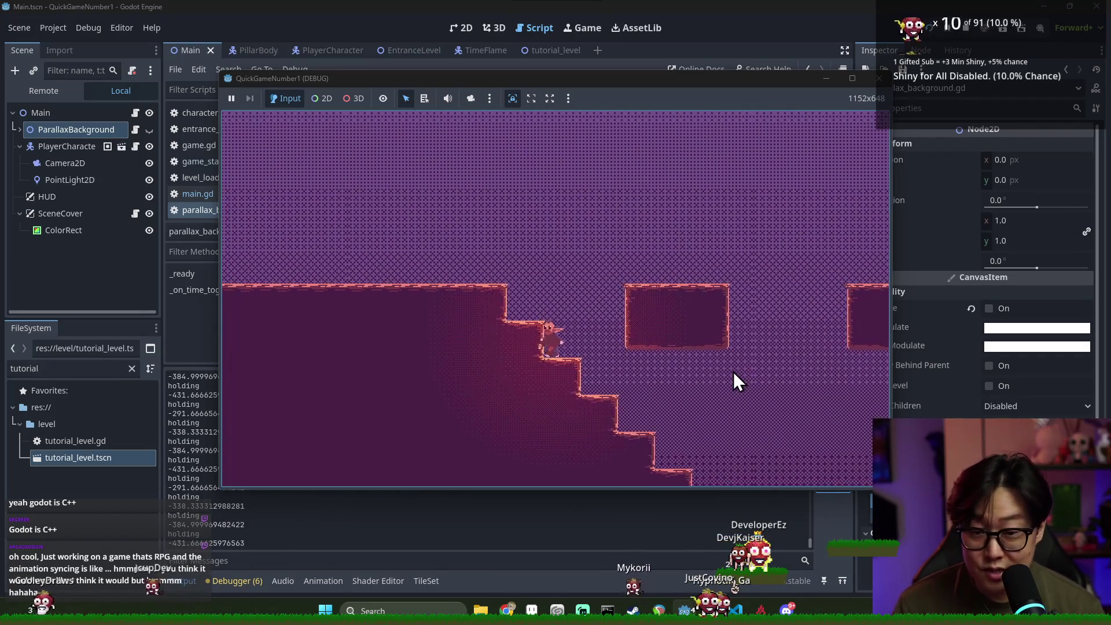
key(space)
key(Right)
key(Right)
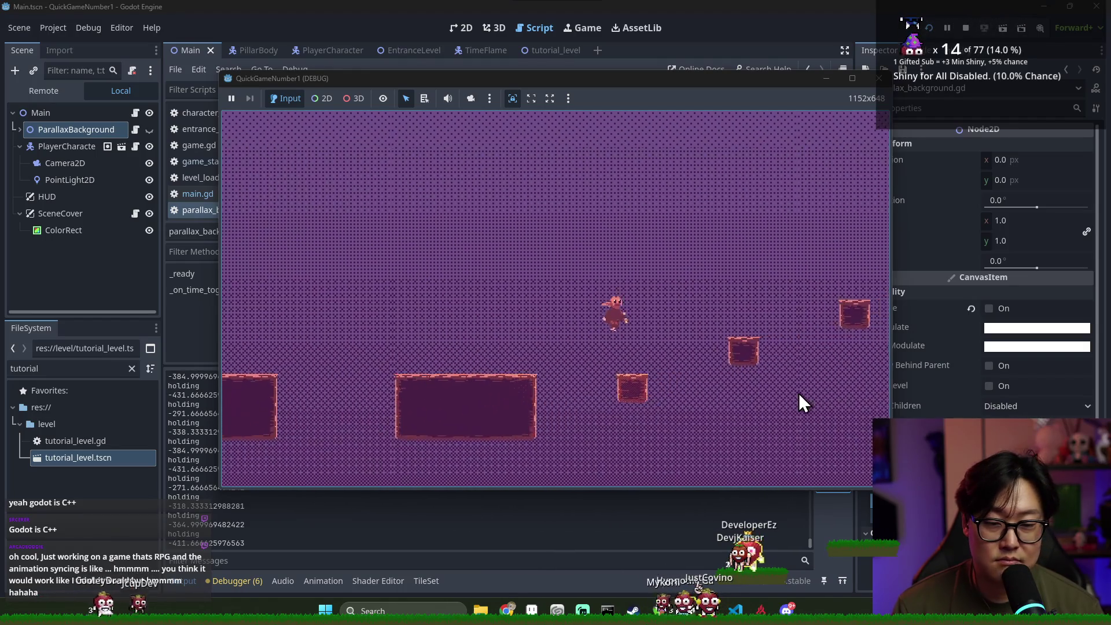
key(Right)
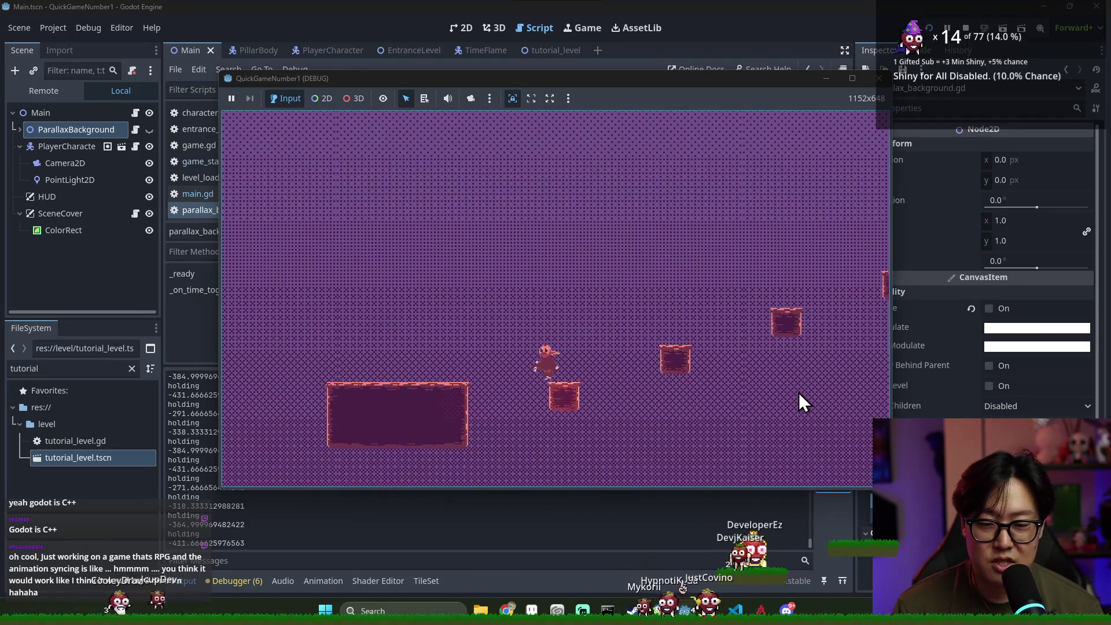
key(space)
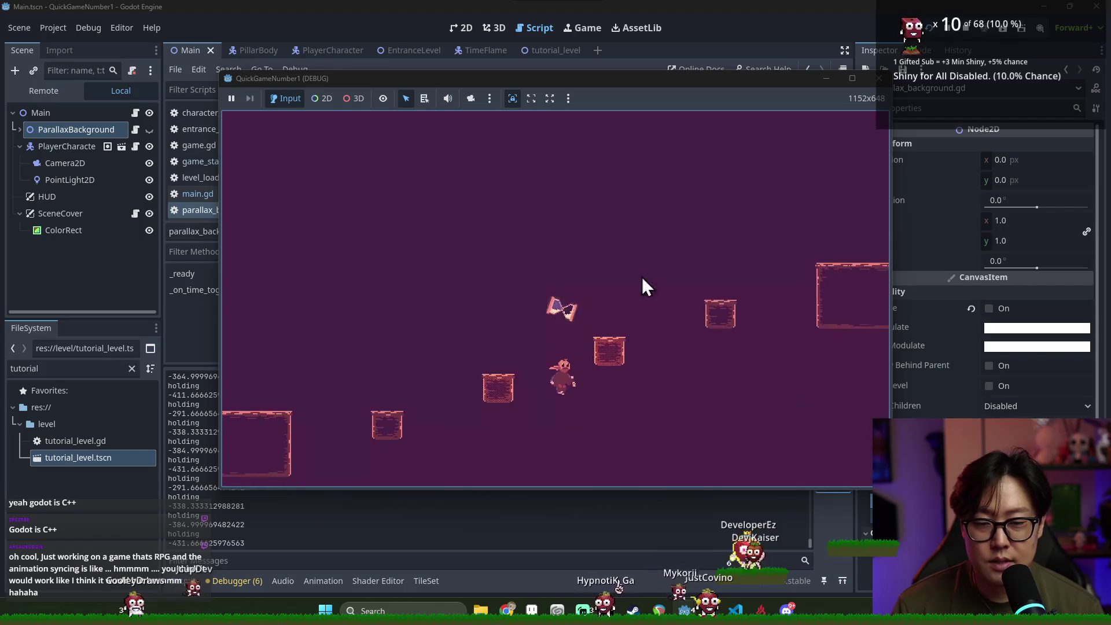
Stop the game, change main.gd's starting level to LEVEL_ID.TUTORIAL, and run the project
click(965, 28)
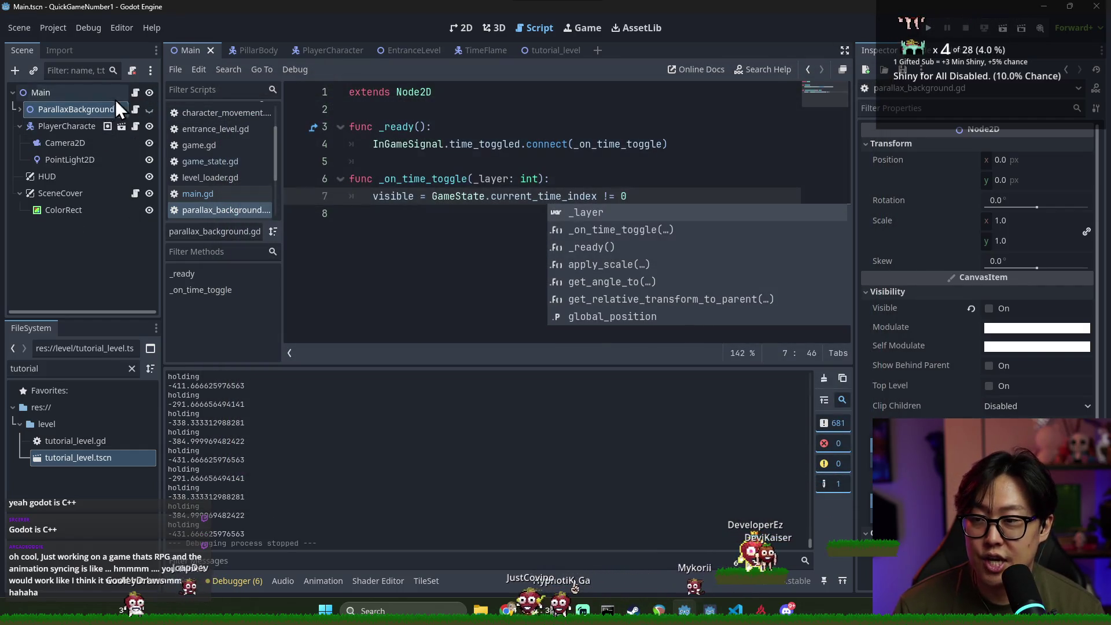
click(197, 193)
text(TU)
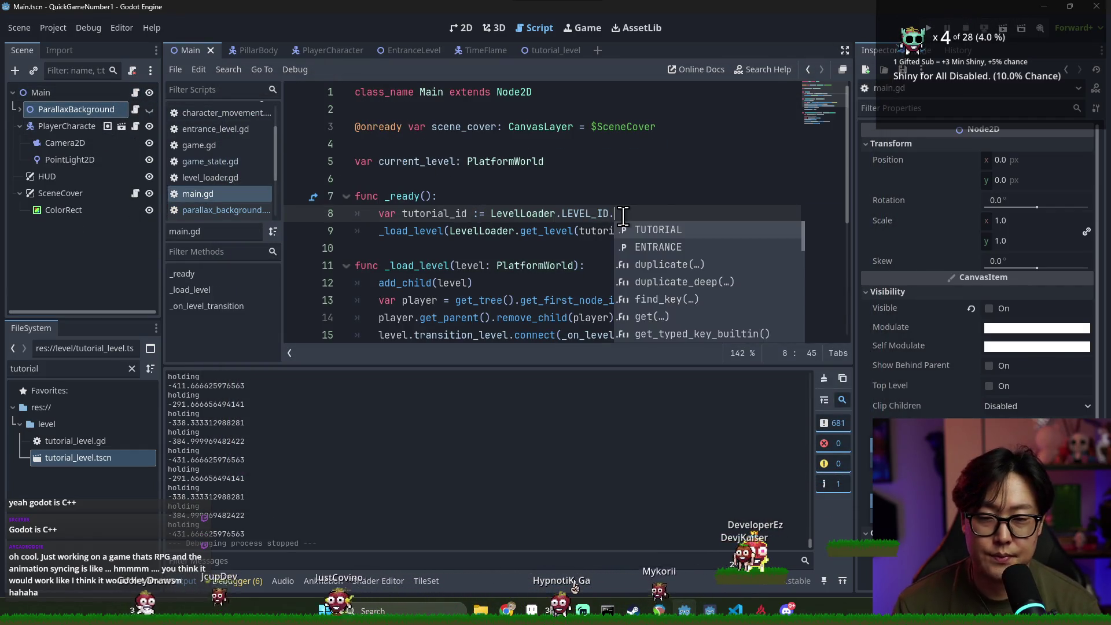
key(Return)
click(925, 30)
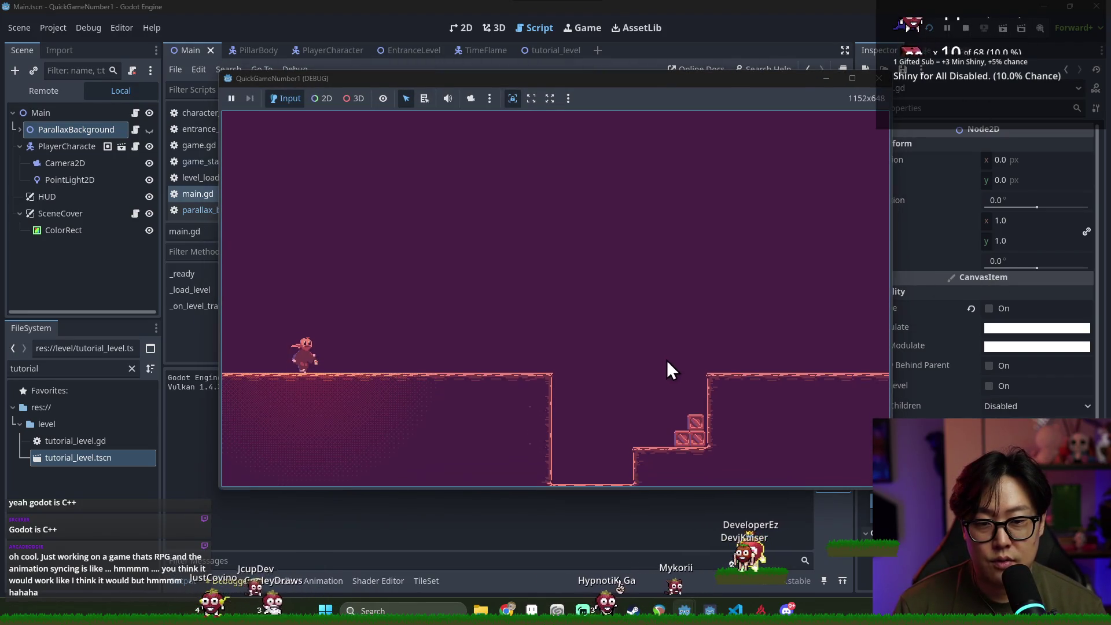
Jump onto the ledge, walk right along the platform, and leap toward the pillars
key(space)
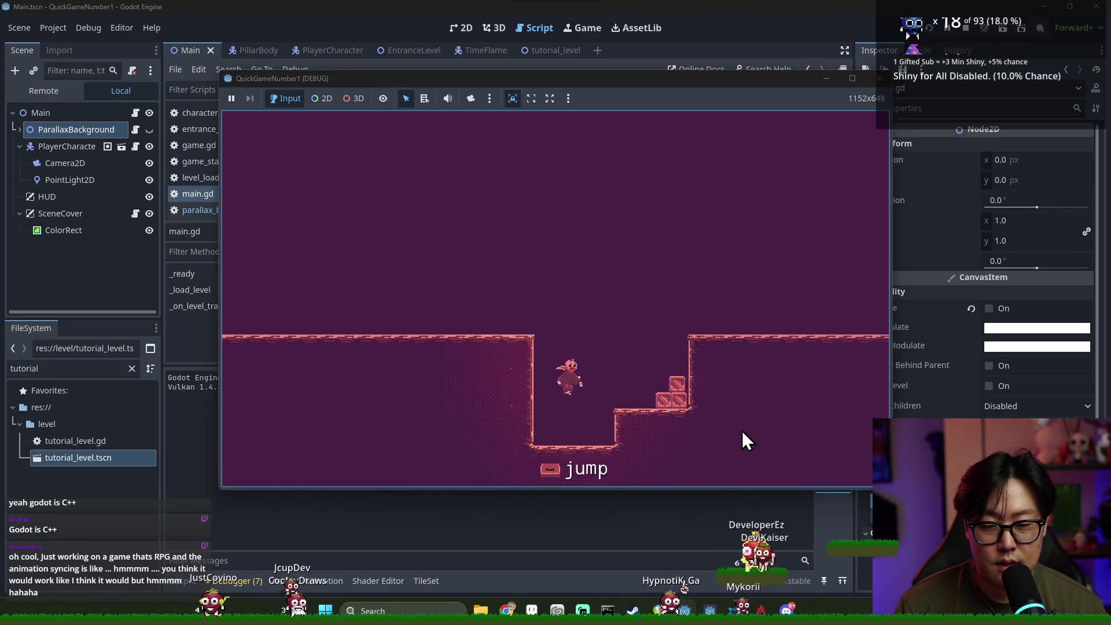
key(space)
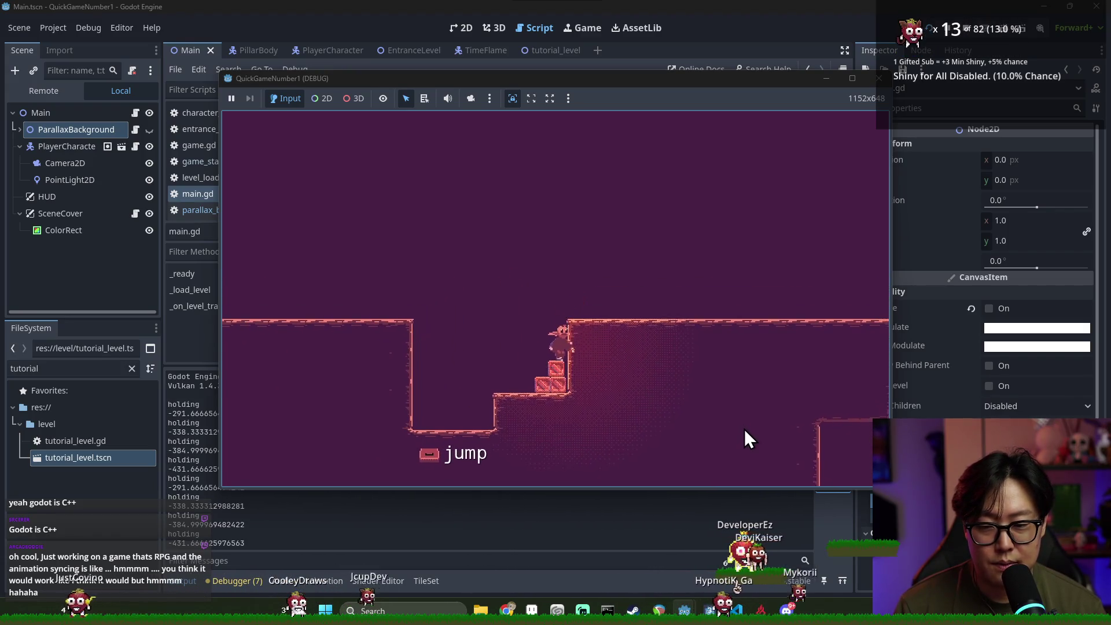
key(Right)
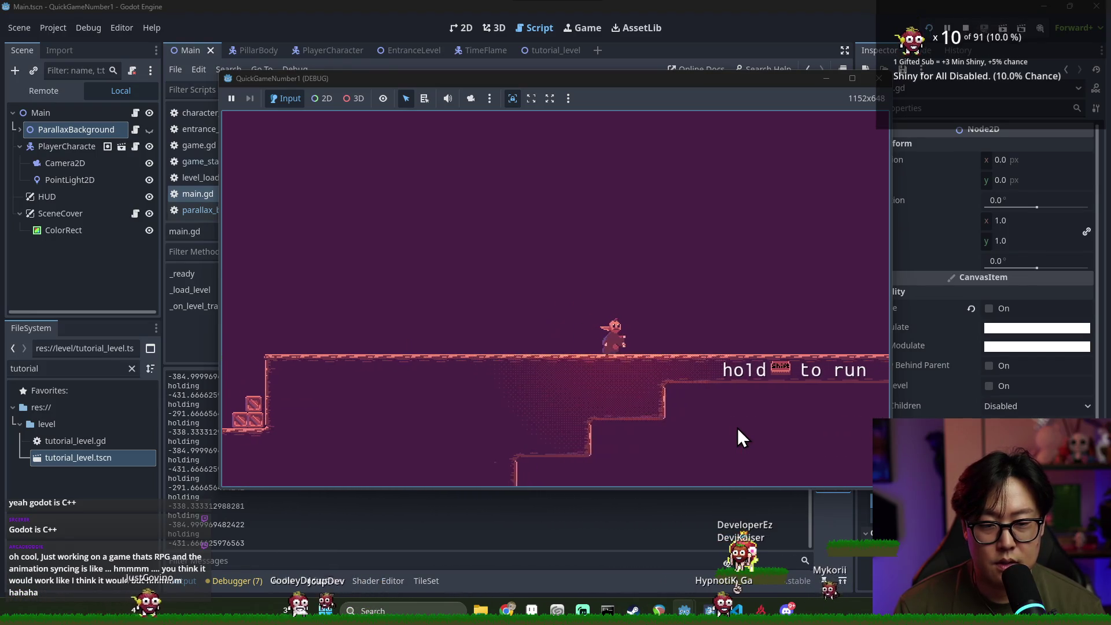
key(Right)
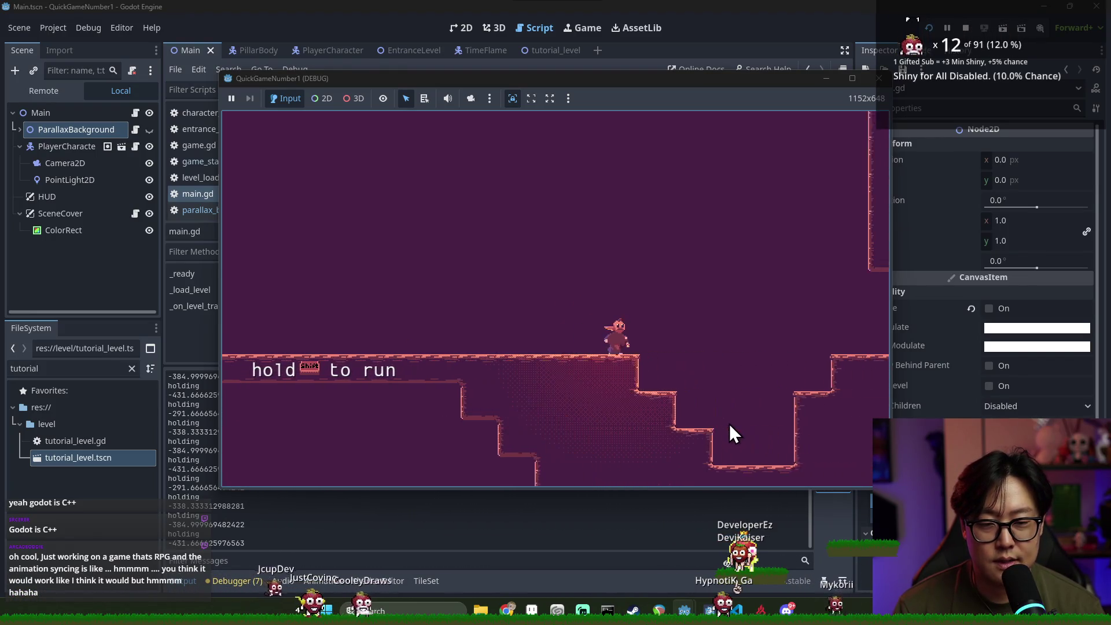
key(Right)
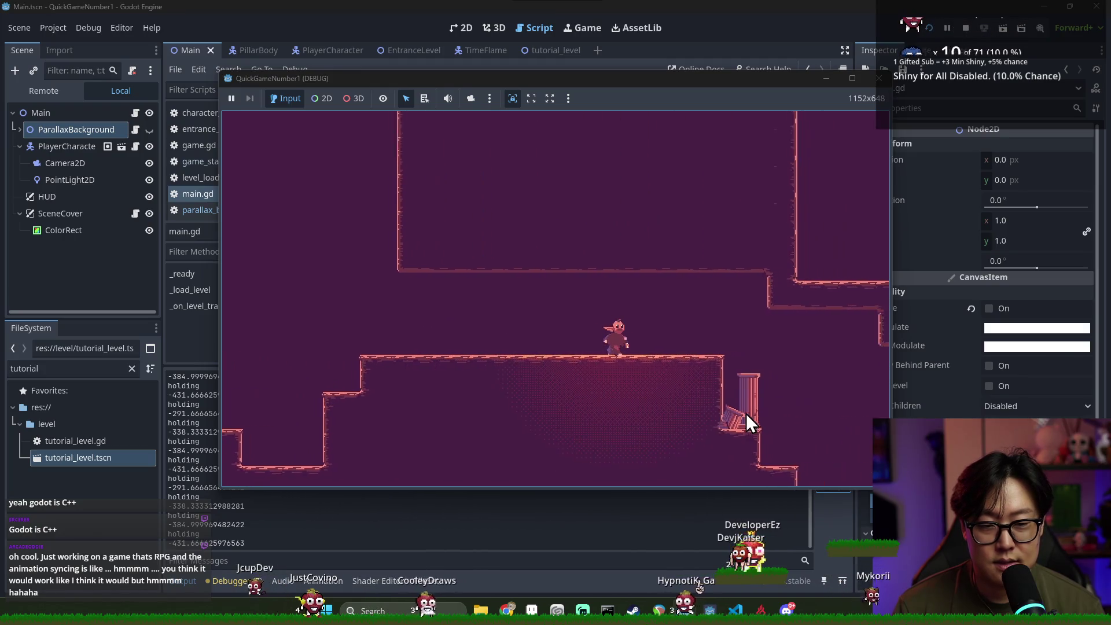
key(space)
Climb the raised step, collect the hourglass, and close the running game
key(Right)
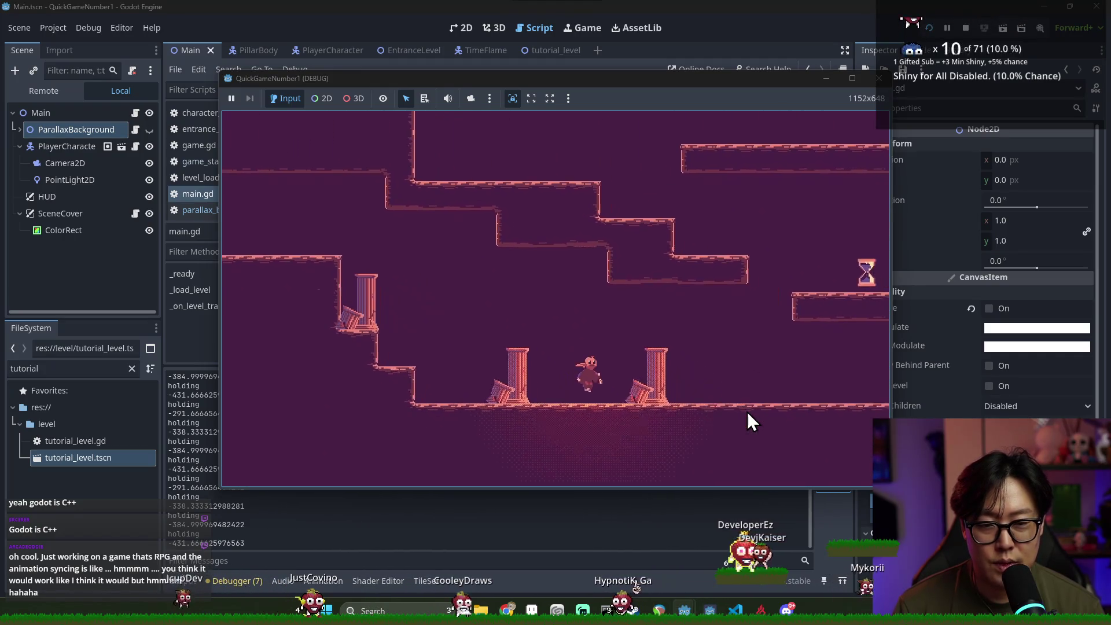
key(Right)
key(space)
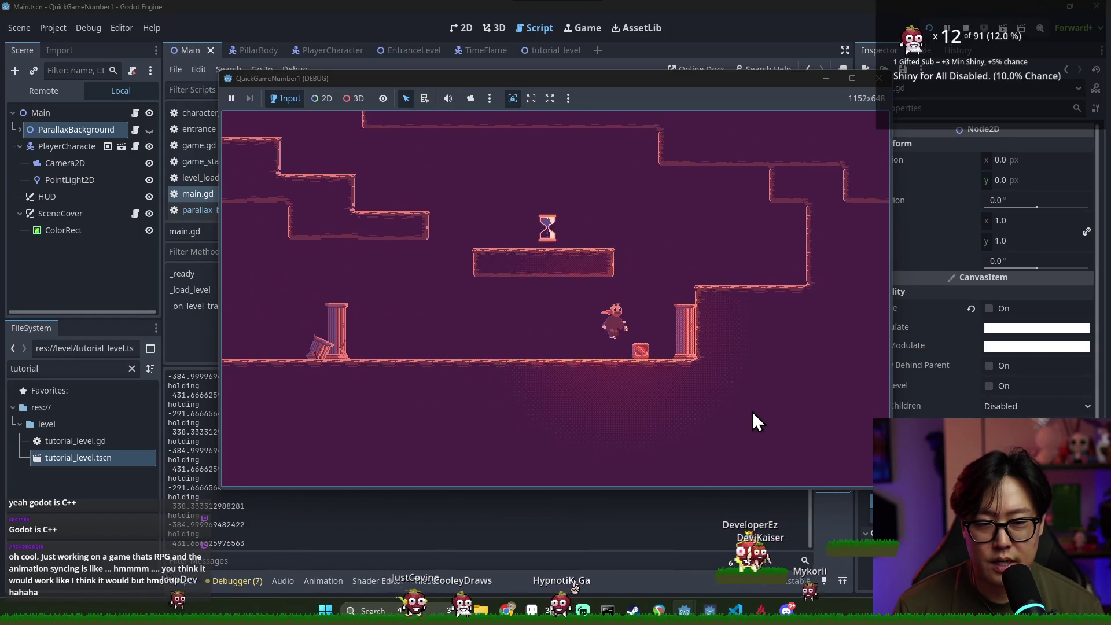
key(Right)
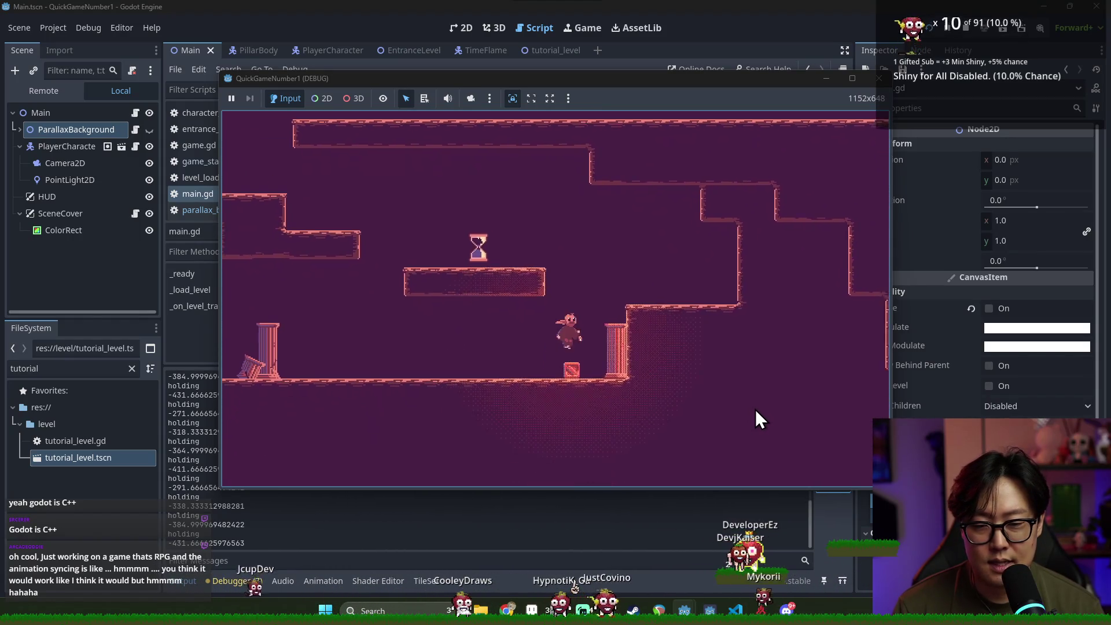
key(Left)
key(space)
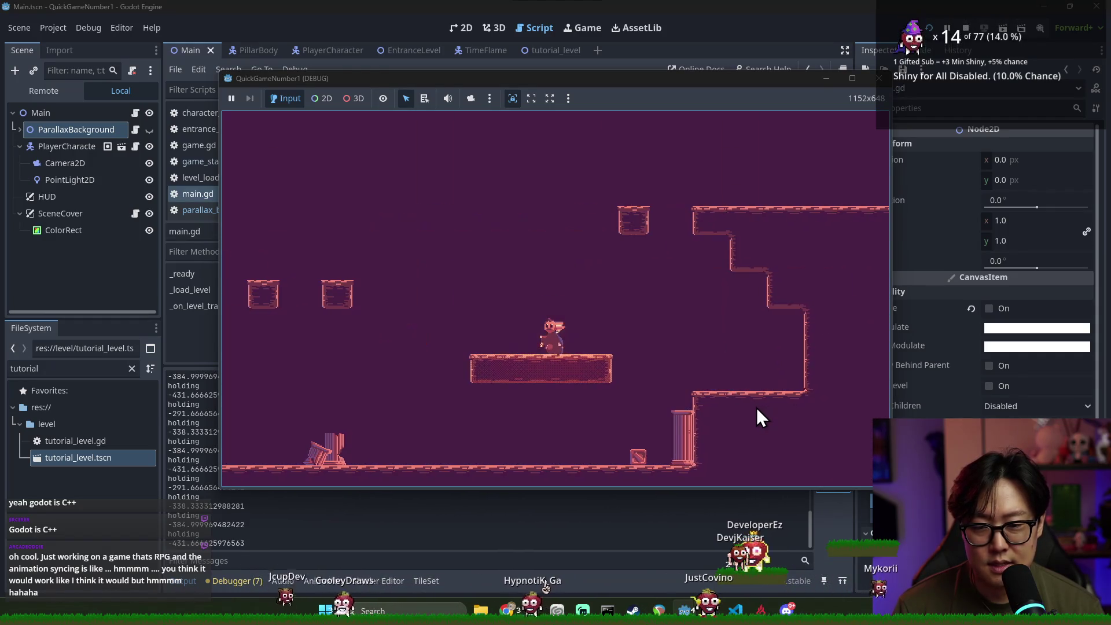
click(669, 13)
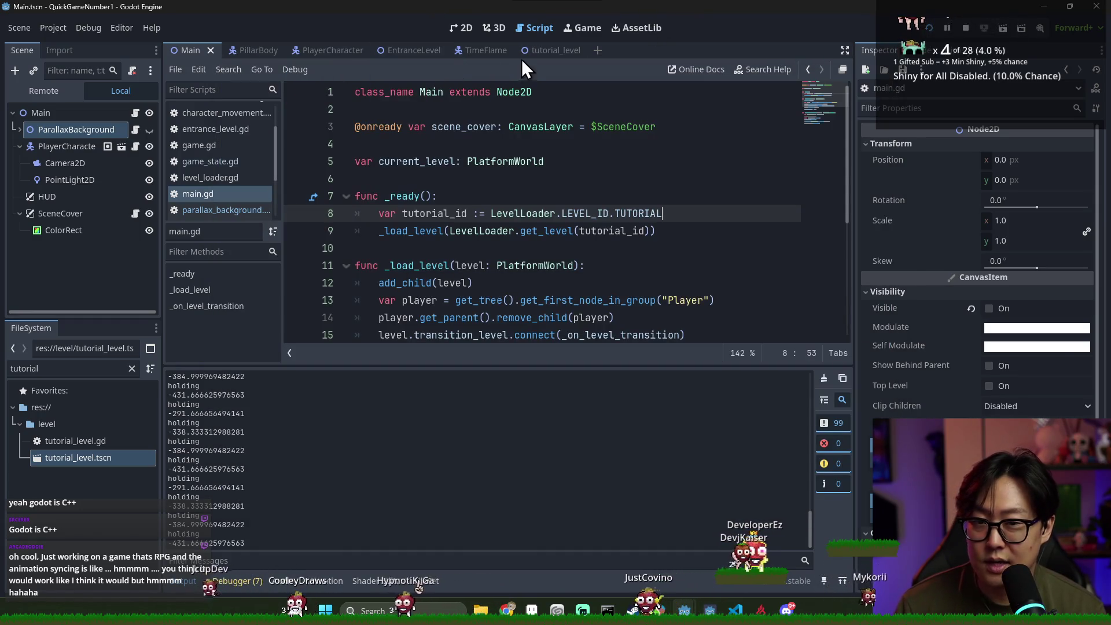
In tutorial_level.tscn's 2D view, hide the Past group's TileMap and save the scene
click(570, 51)
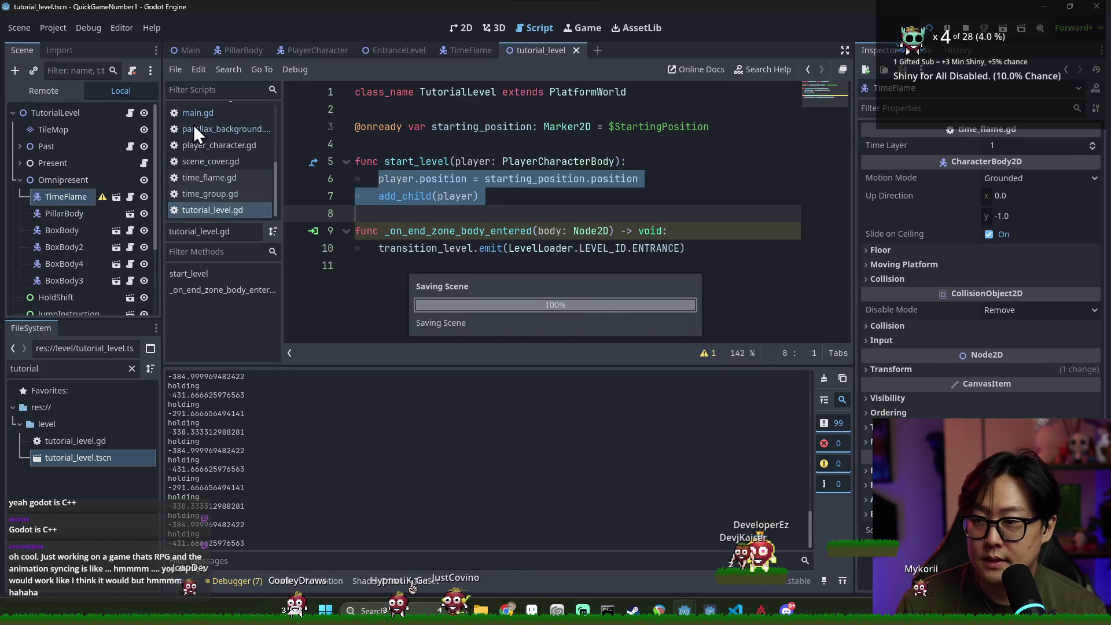
click(471, 30)
key(ctrl+s)
click(18, 179)
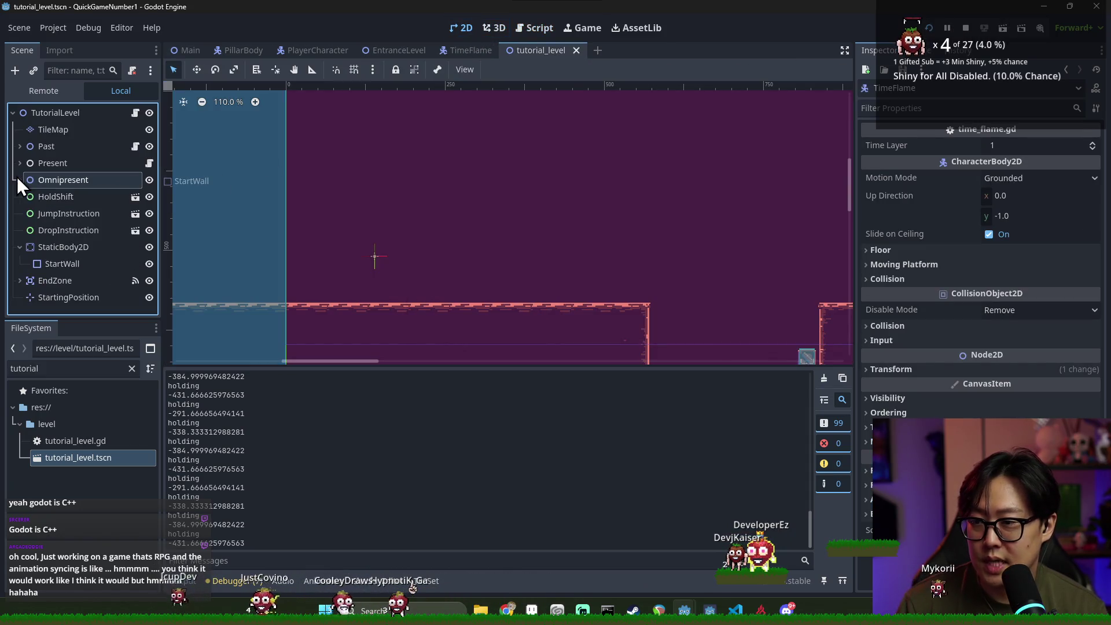
scroll(353, 196, down, 10)
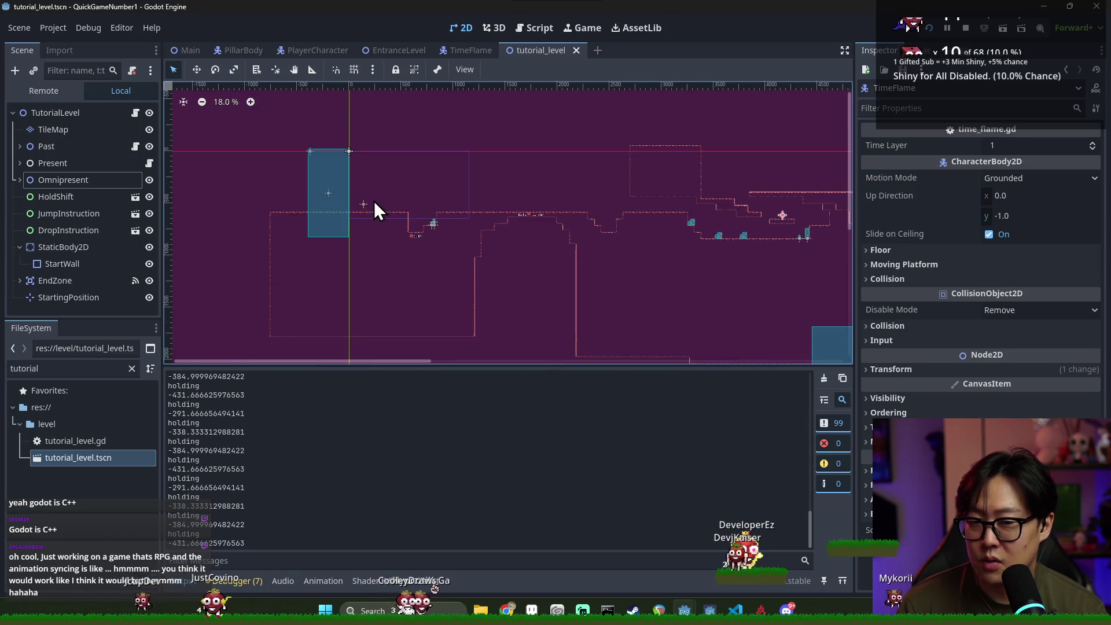
click(20, 146)
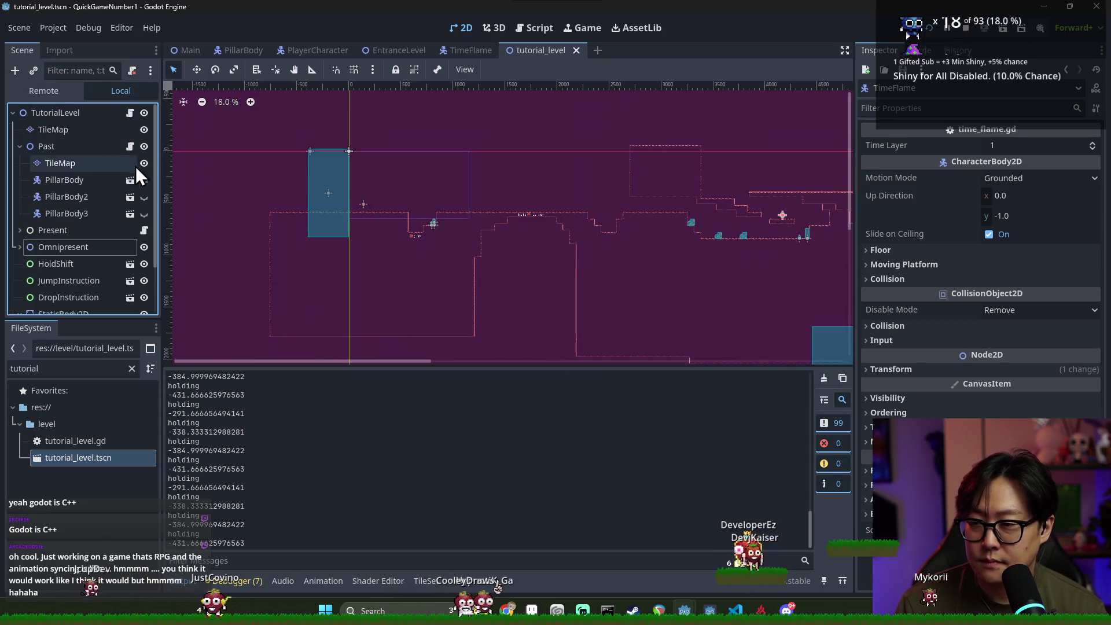
click(145, 163)
key(ctrl+s)
Run the game, walk the player right down the steps, then stop it
click(930, 28)
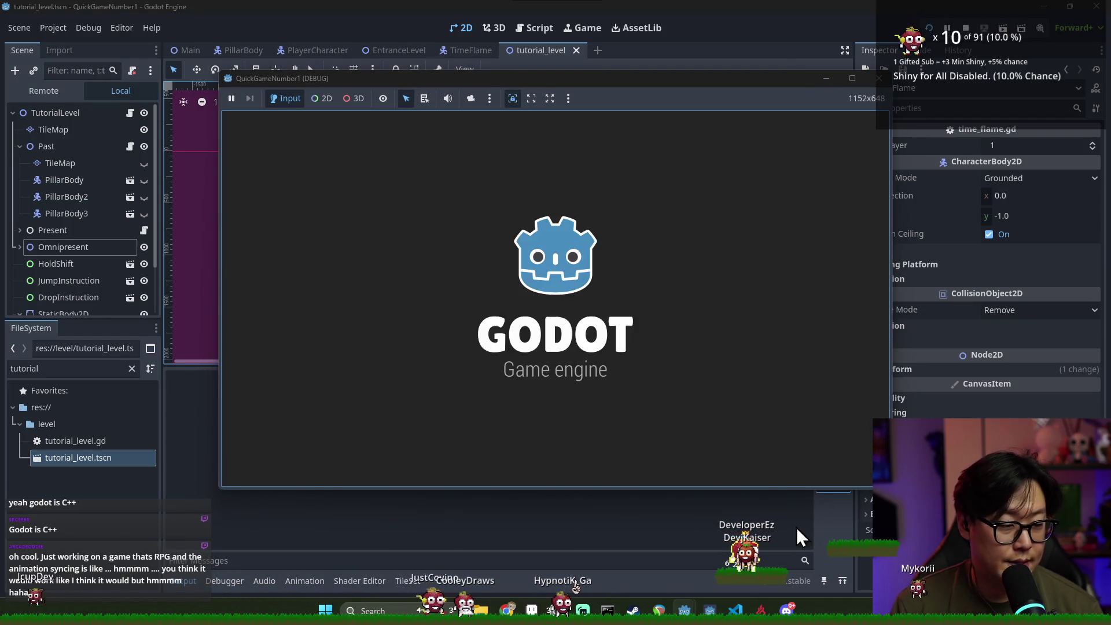
key(Right)
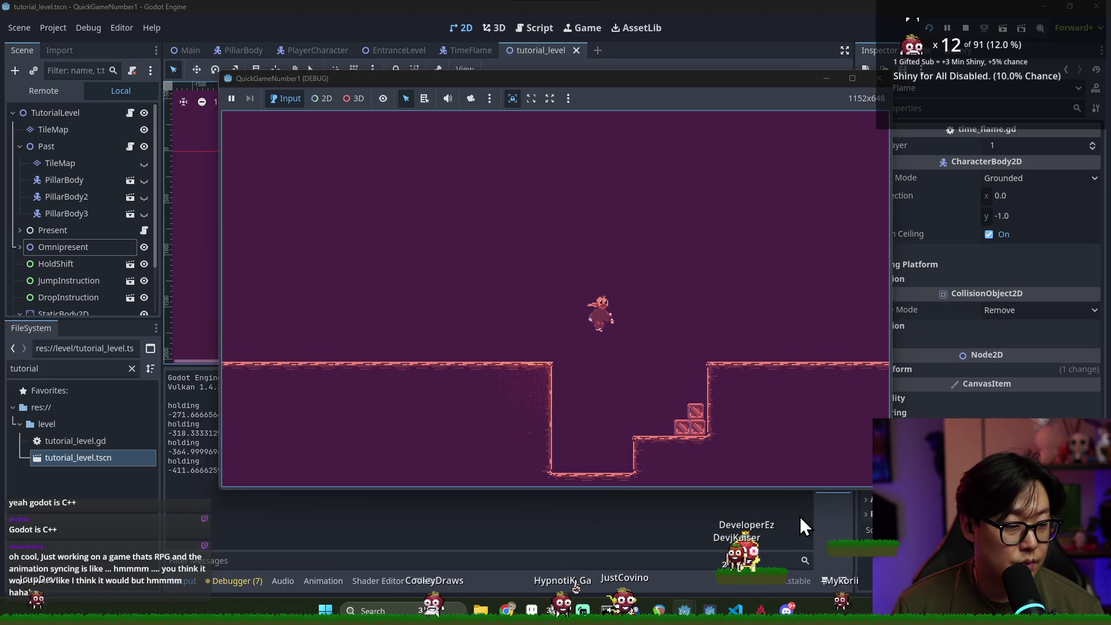
key(Right)
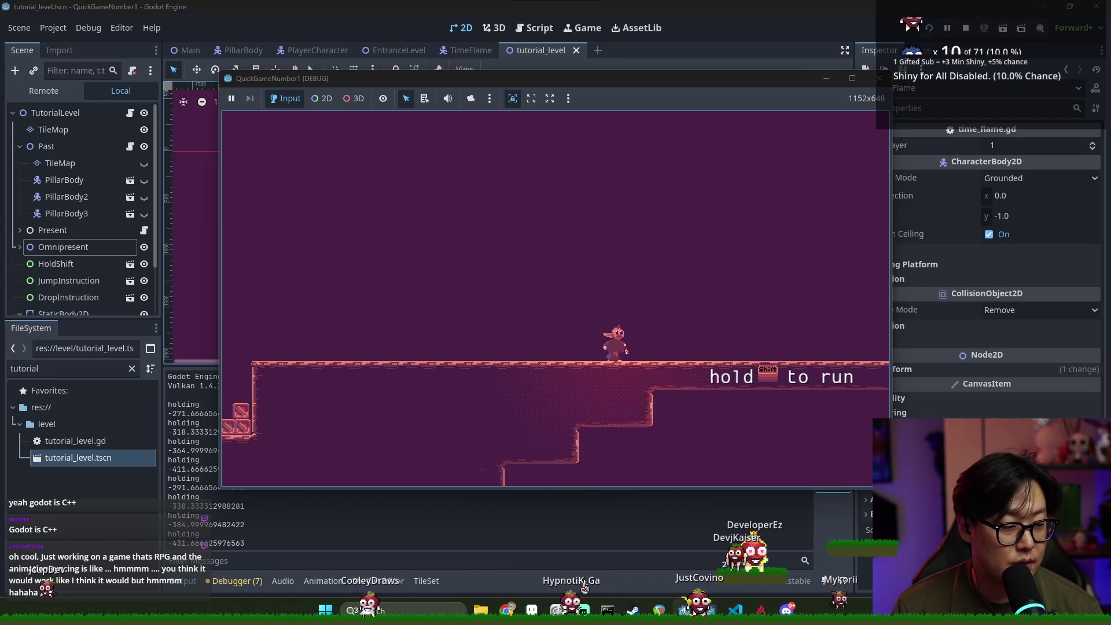
key(Right)
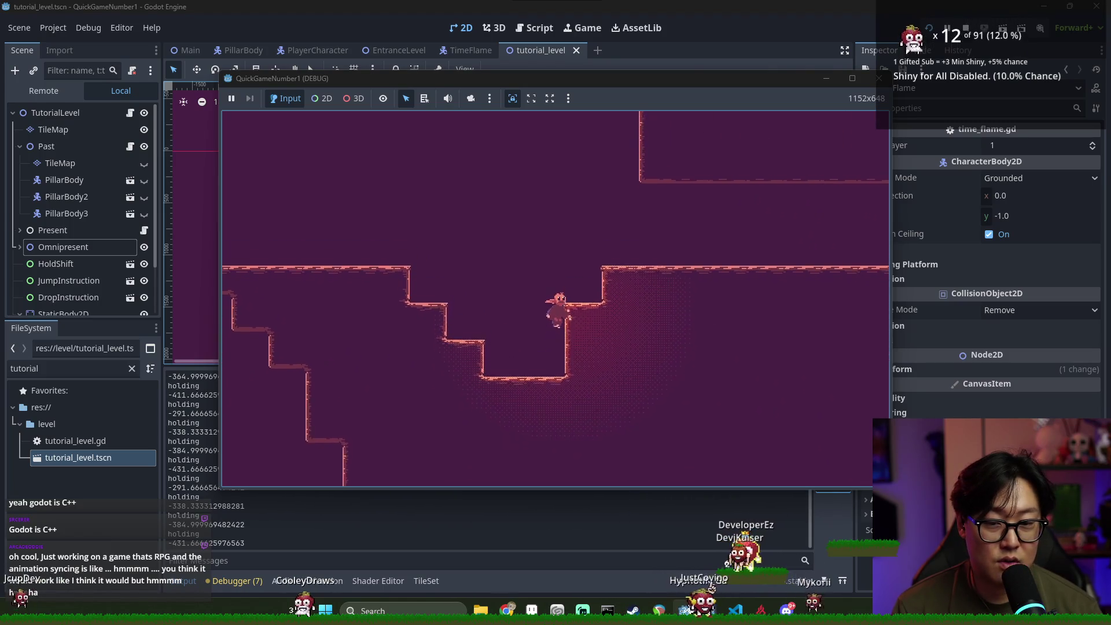
key(F8)
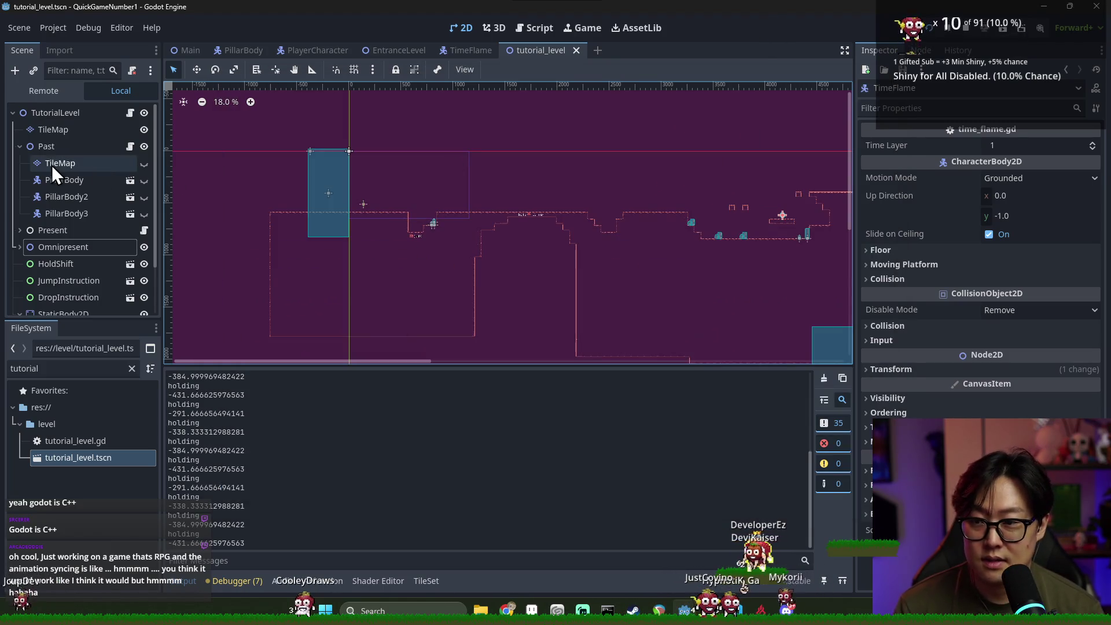
Select the Past time group, save the scene, and open its time_group.gd script
click(51, 164)
click(60, 147)
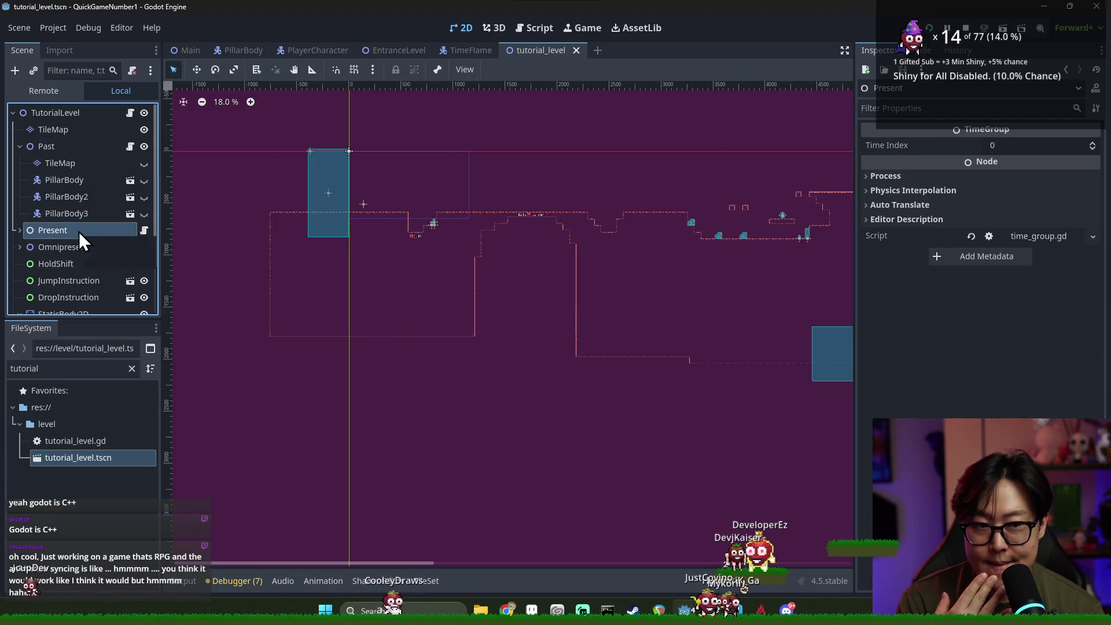
click(82, 148)
key(ctrl+s)
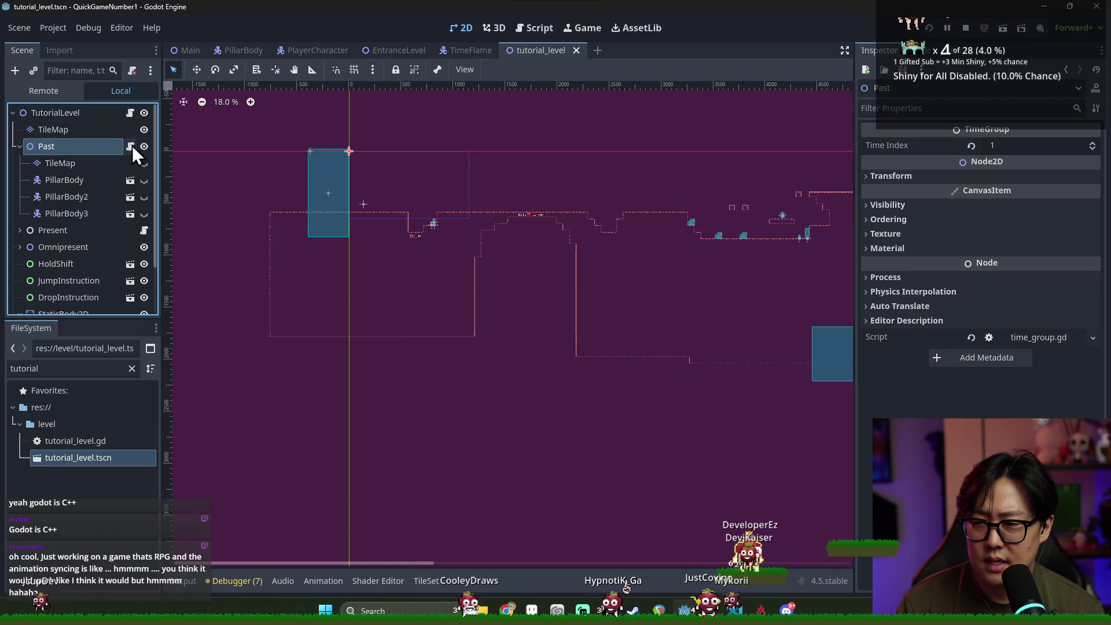
click(130, 146)
click(407, 163)
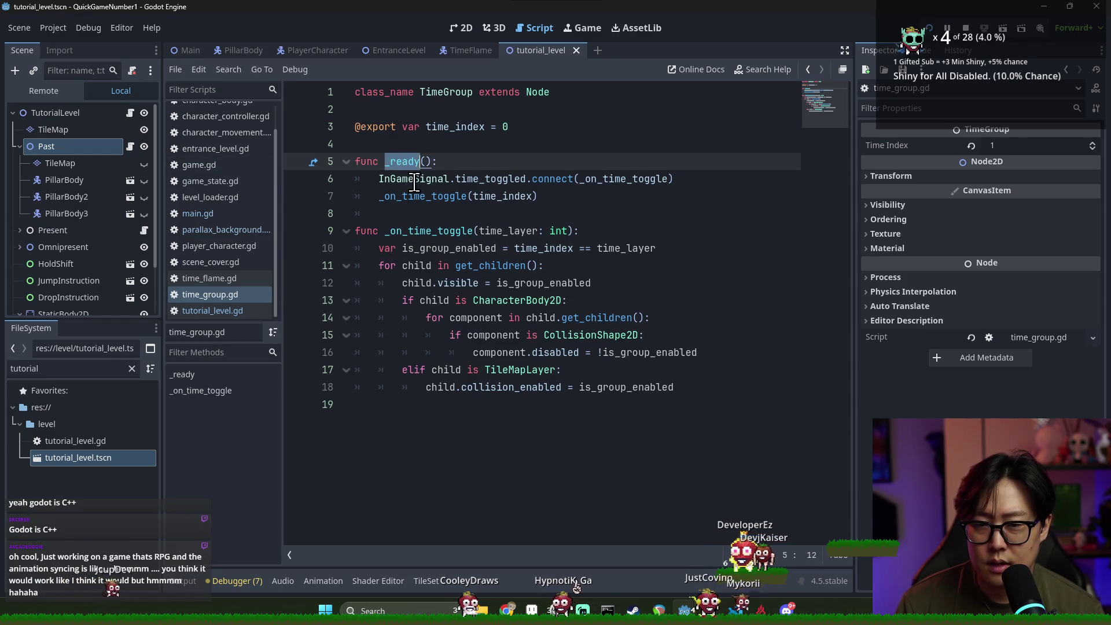
Inspect the _on_time_toggle(0) call in _ready and the time_toggled connection, then launch the game
double_click(415, 179)
double_click(428, 196)
double_click(503, 197)
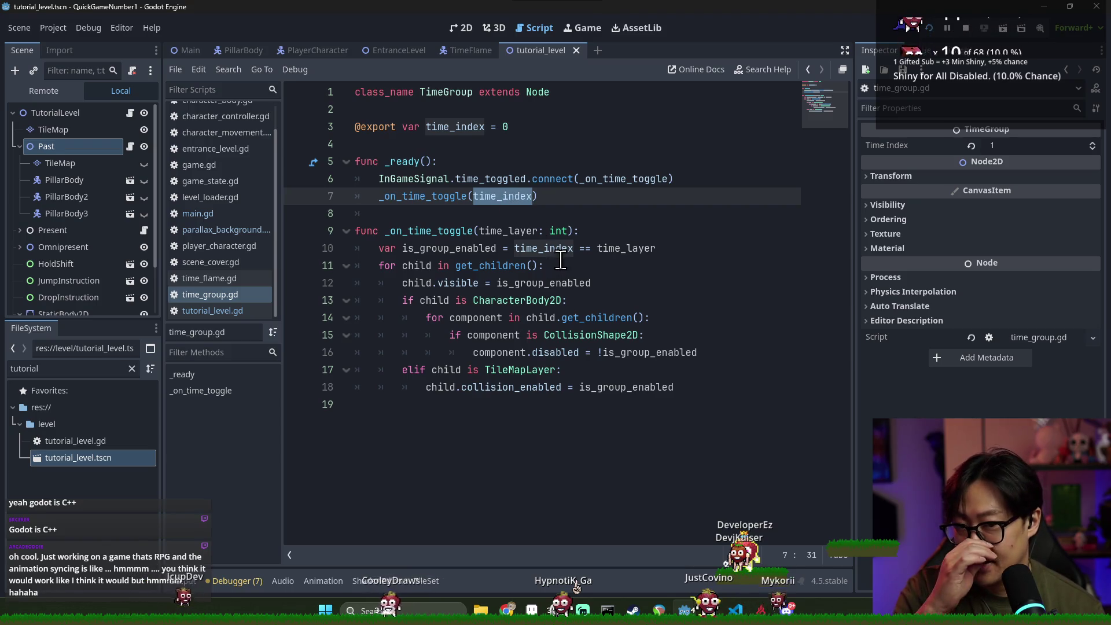
click(521, 230)
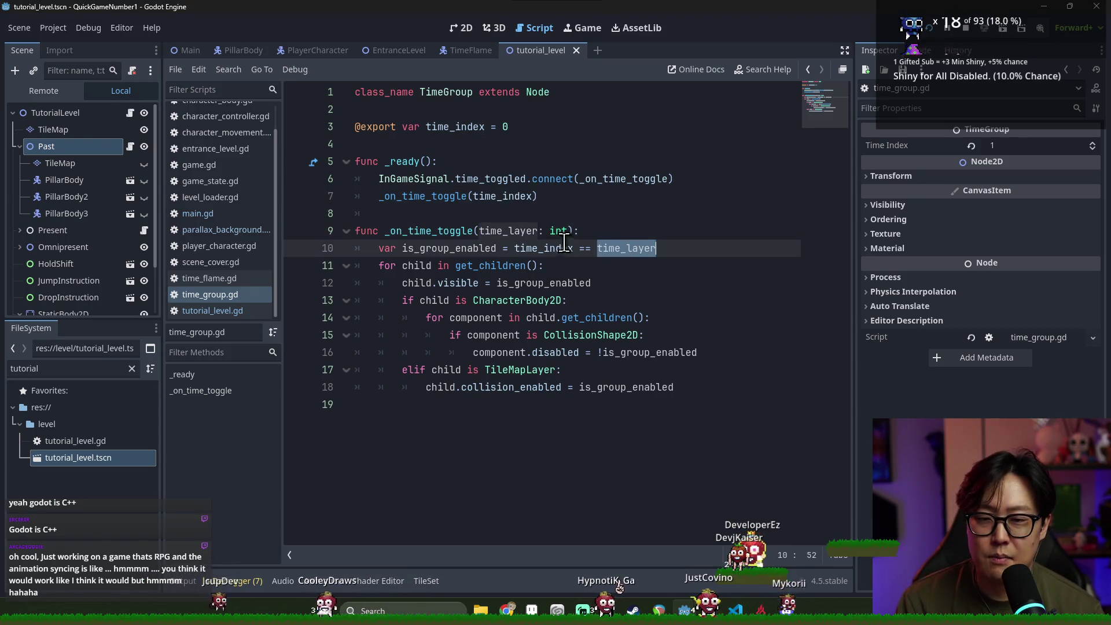
double_click(428, 197)
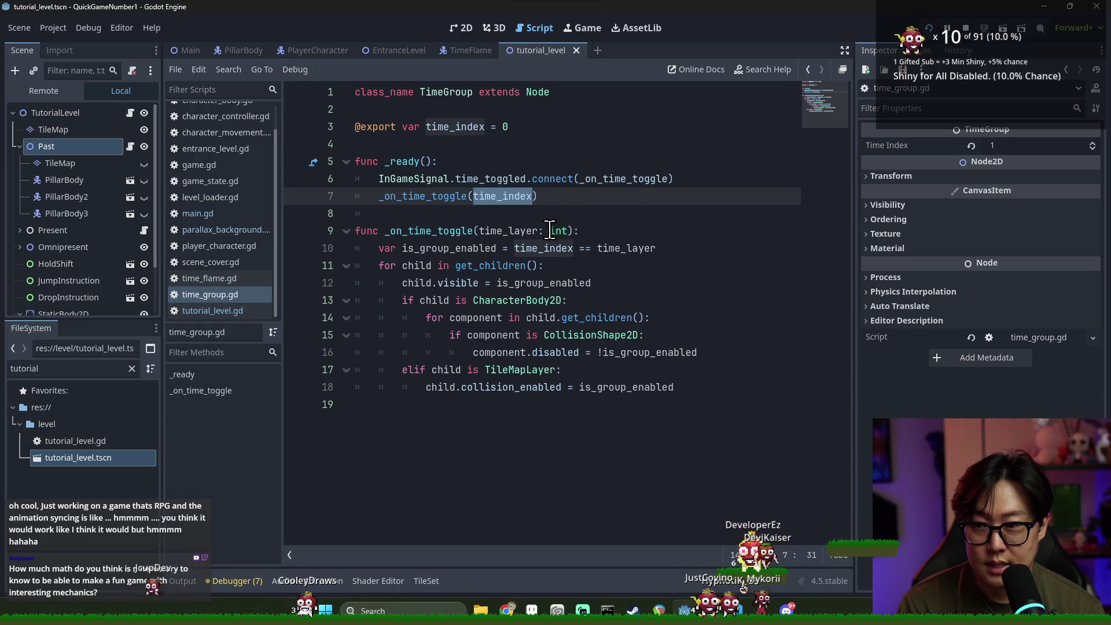
text(0)
click(605, 179)
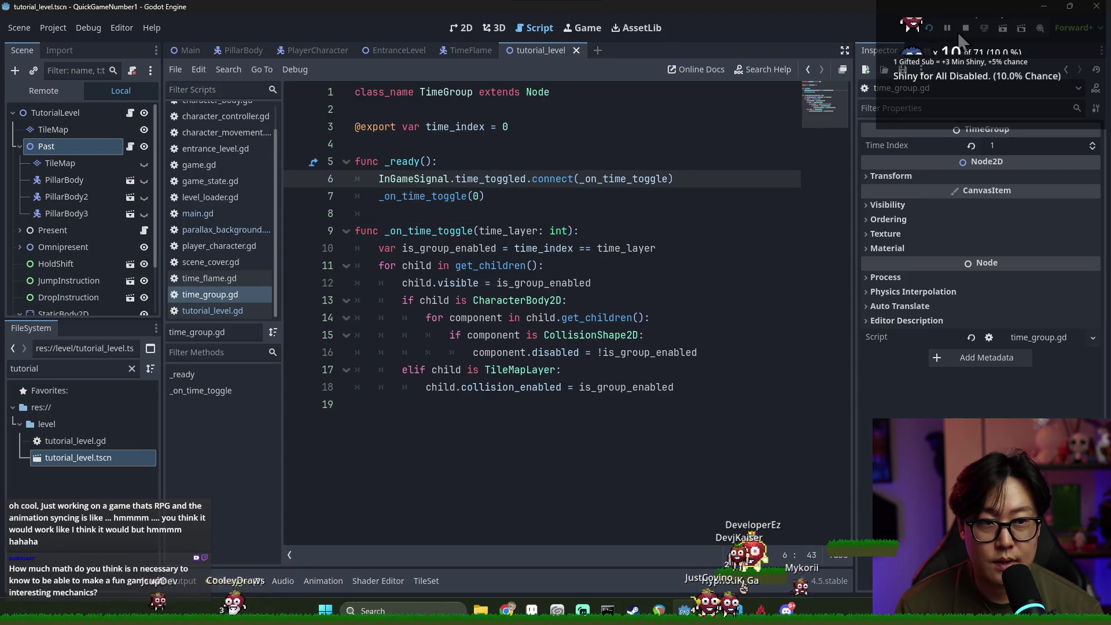
click(949, 29)
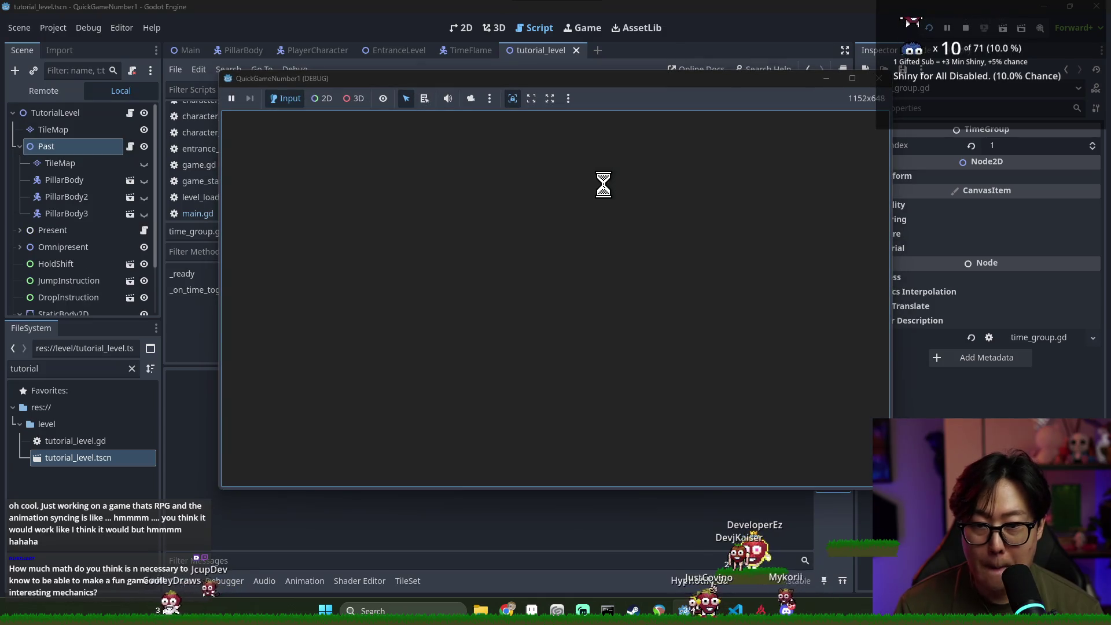
Walk the player right past the run hint, down the stairs, and over the ledge
key(Right)
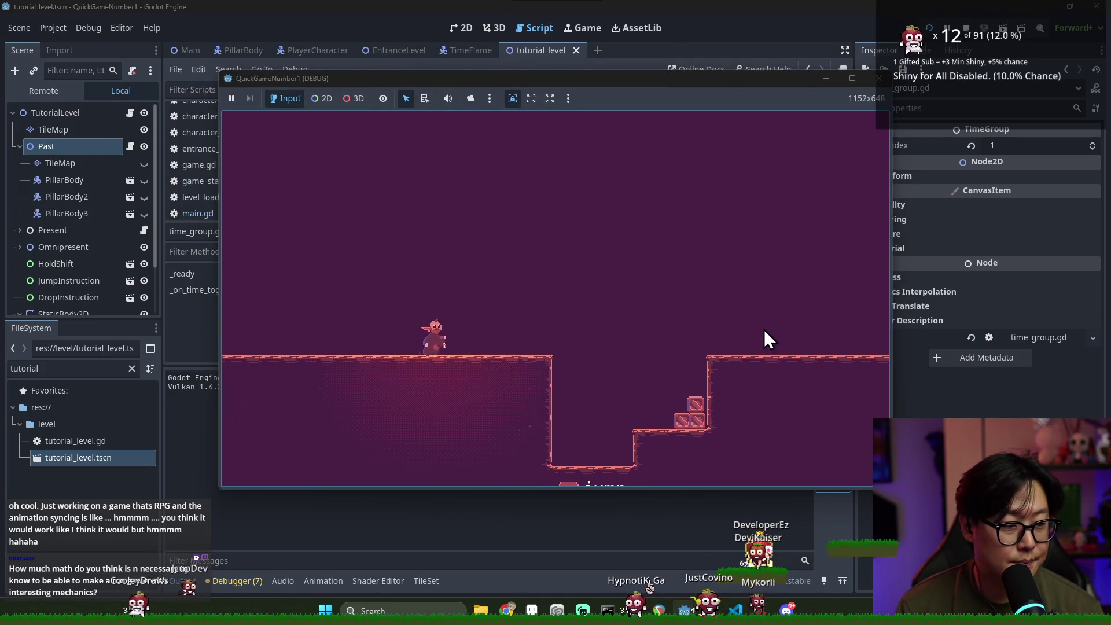
key(Right)
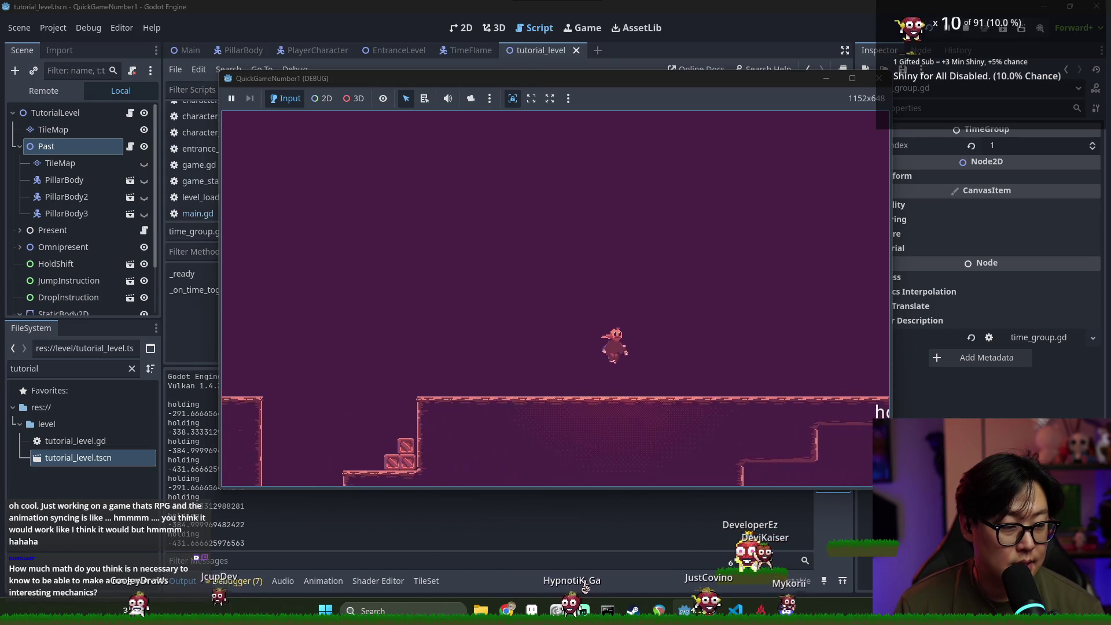
key(Right)
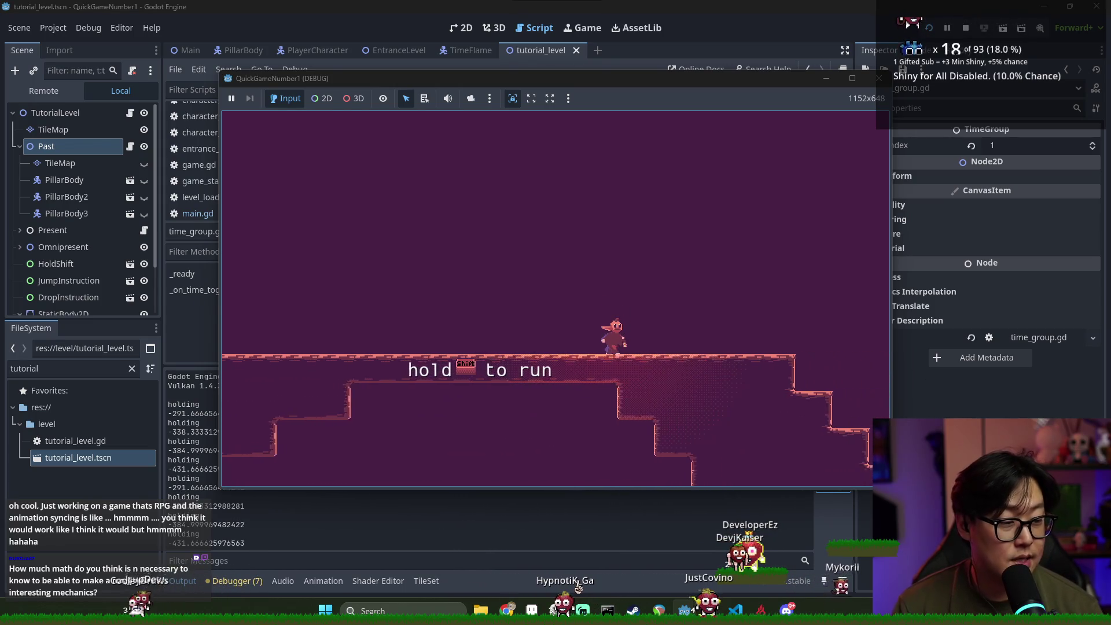
key(Right)
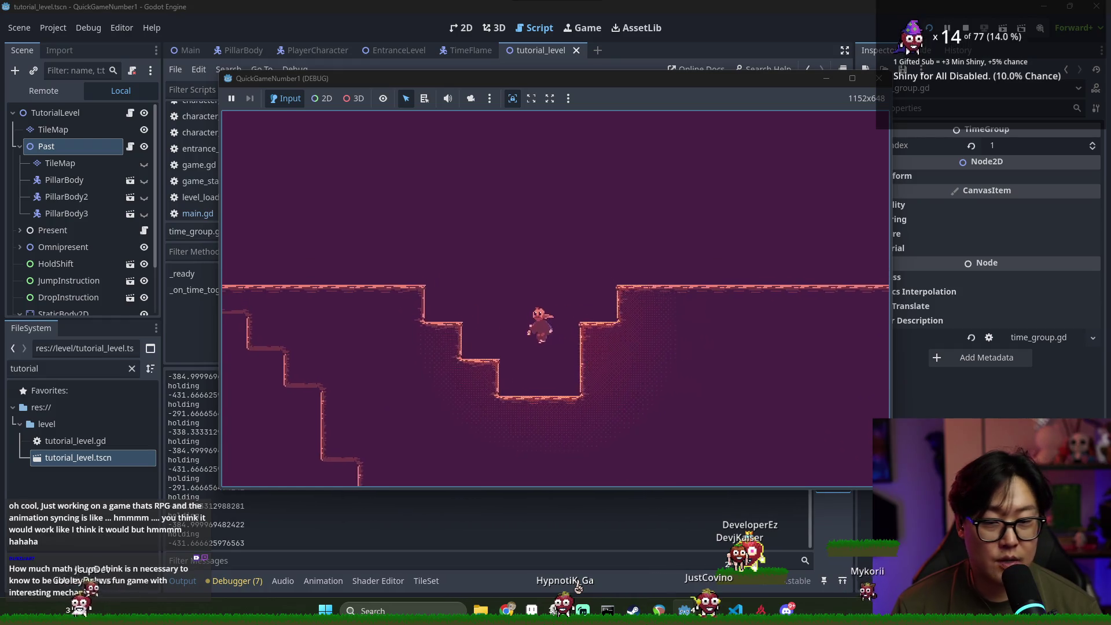
key(space)
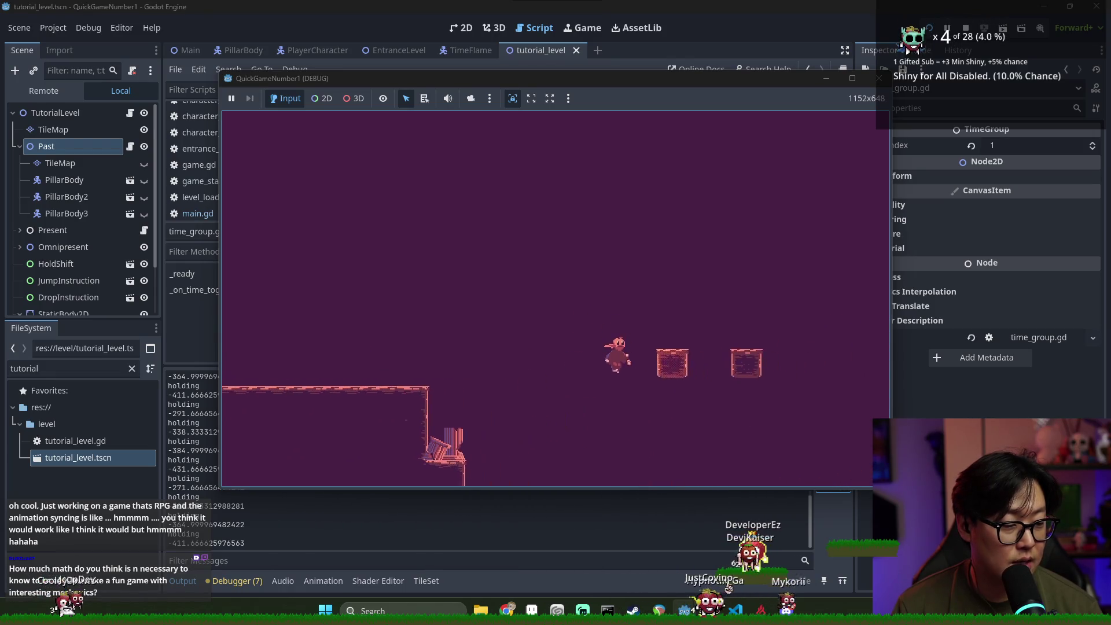
key(Right)
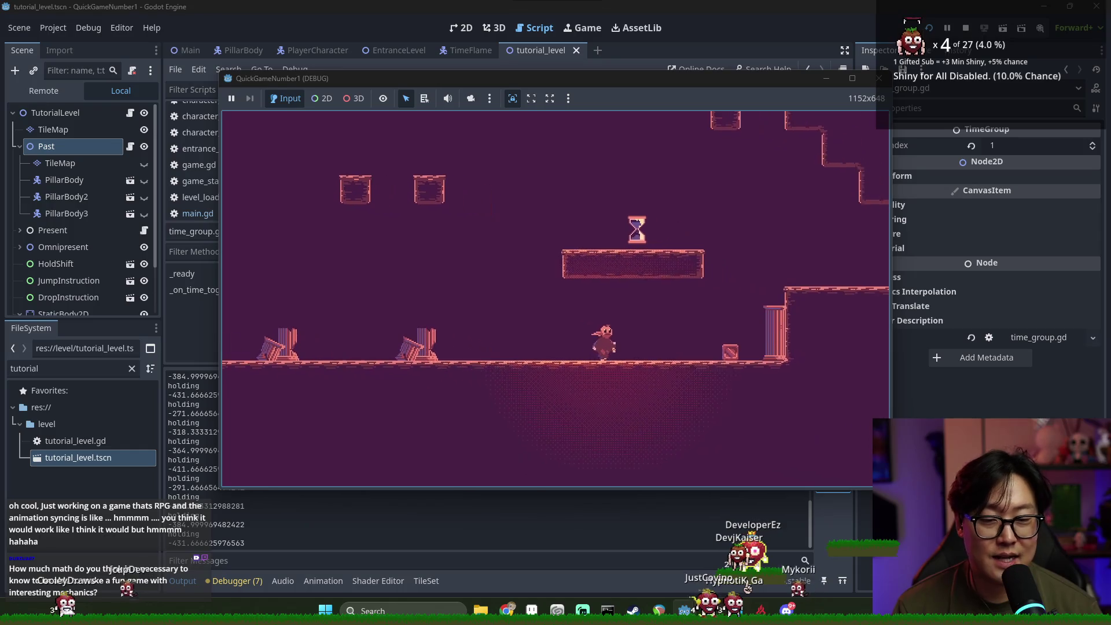
Jump right, shift into the past layer and back to the present, then drop to the lower floor
key(space)
key(Right)
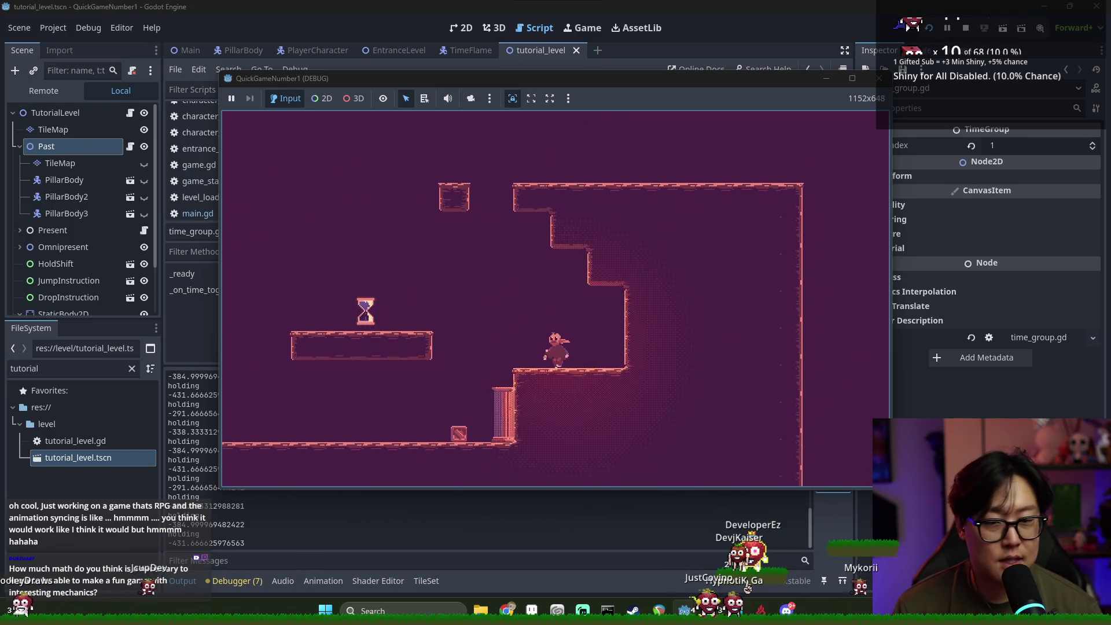
key(shift)
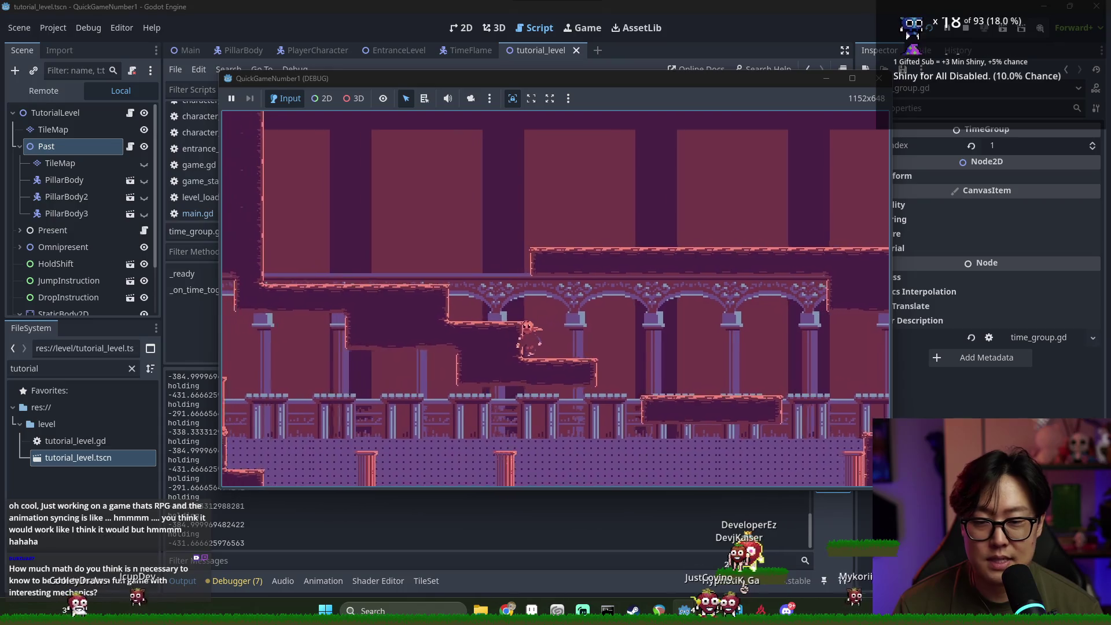
key(Left)
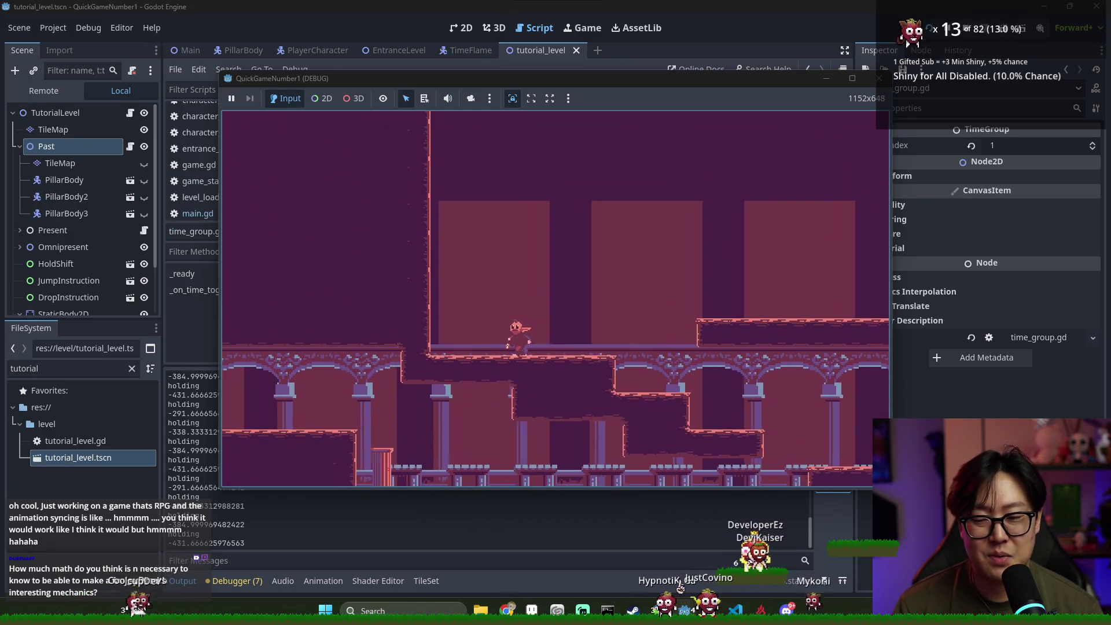
key(Right)
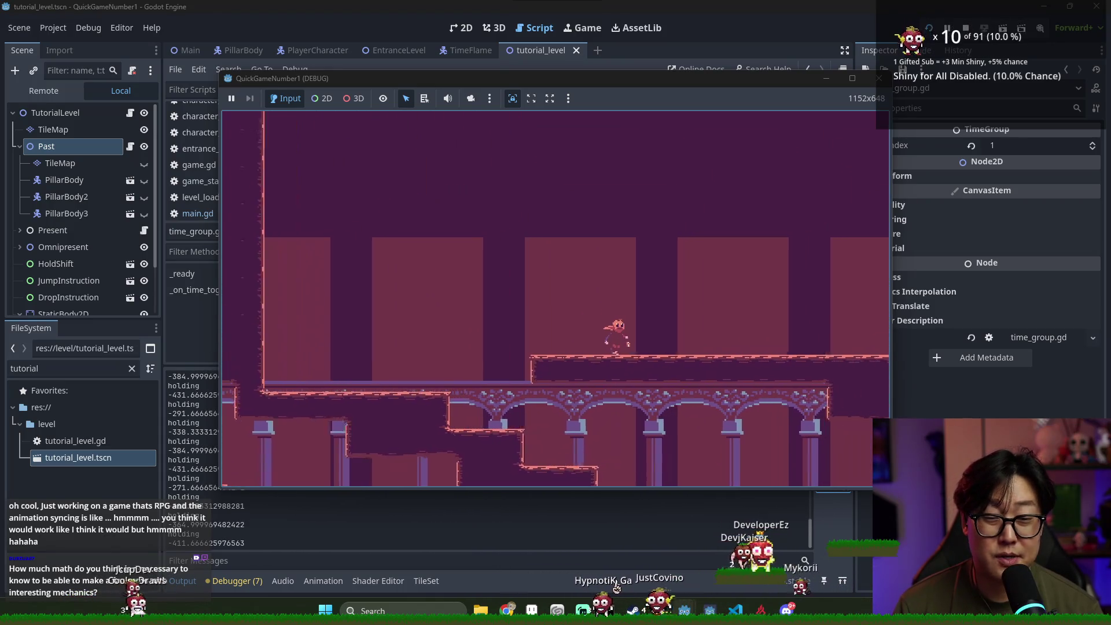
key(shift)
key(Left)
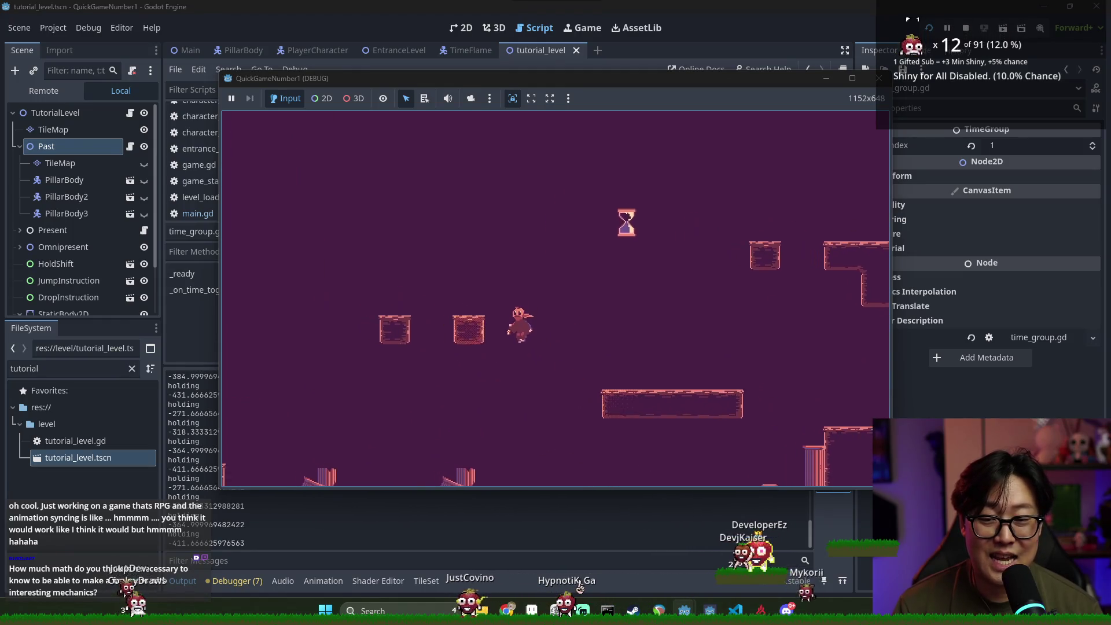
Restart the game, pass the hourglass platform, shift to the pillared past, and reach the drop prompt
key(F5)
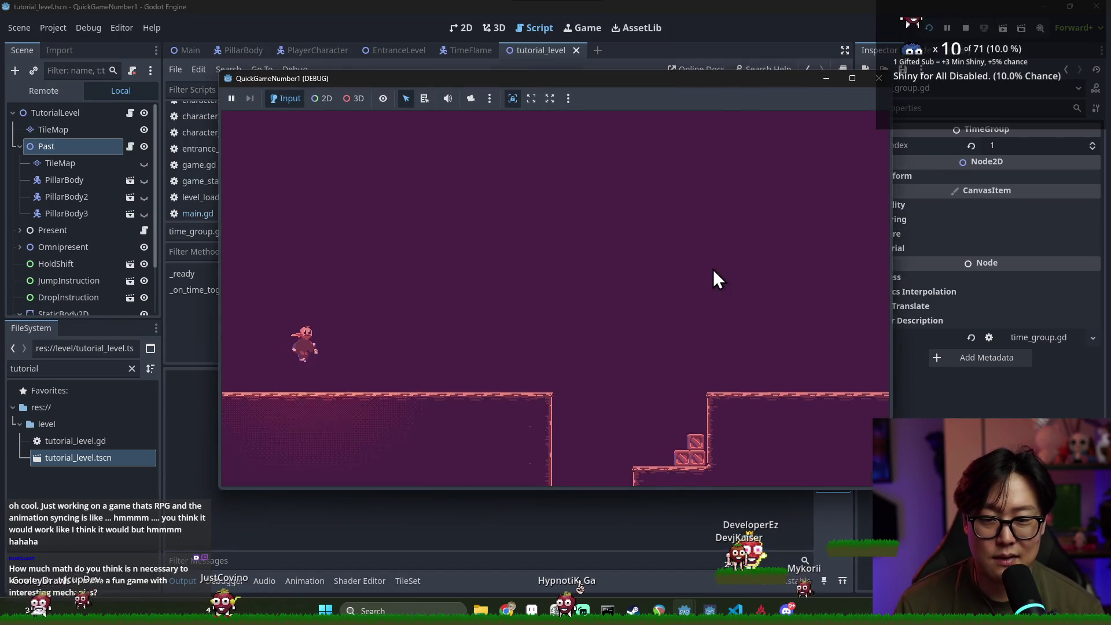
key(Right)
key(Right)
key(Right)
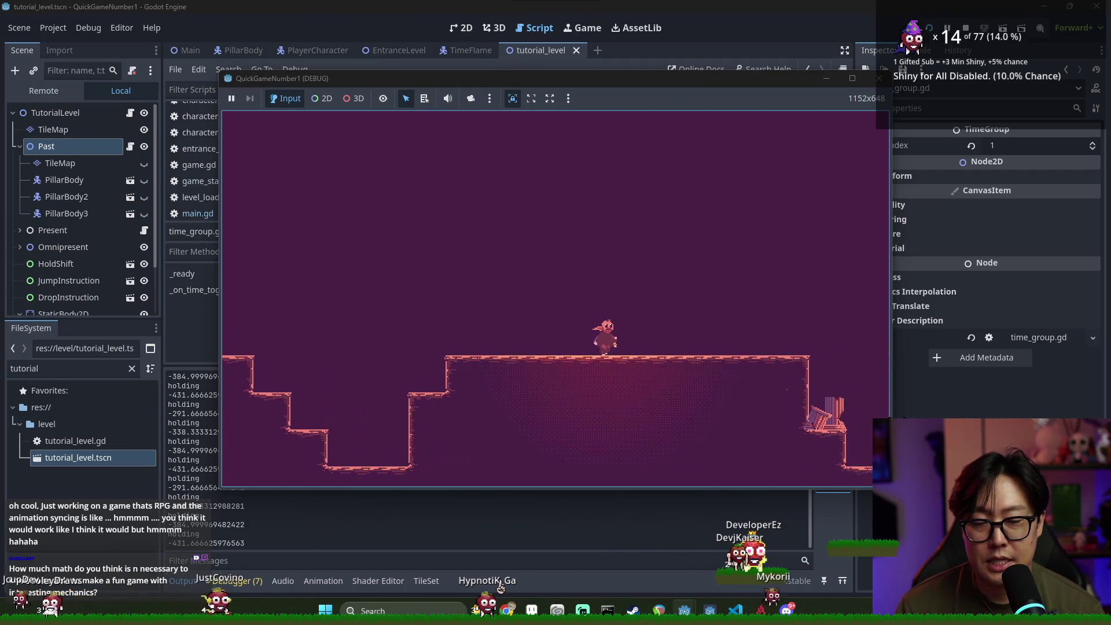
key(Right)
key(Right)
key(space)
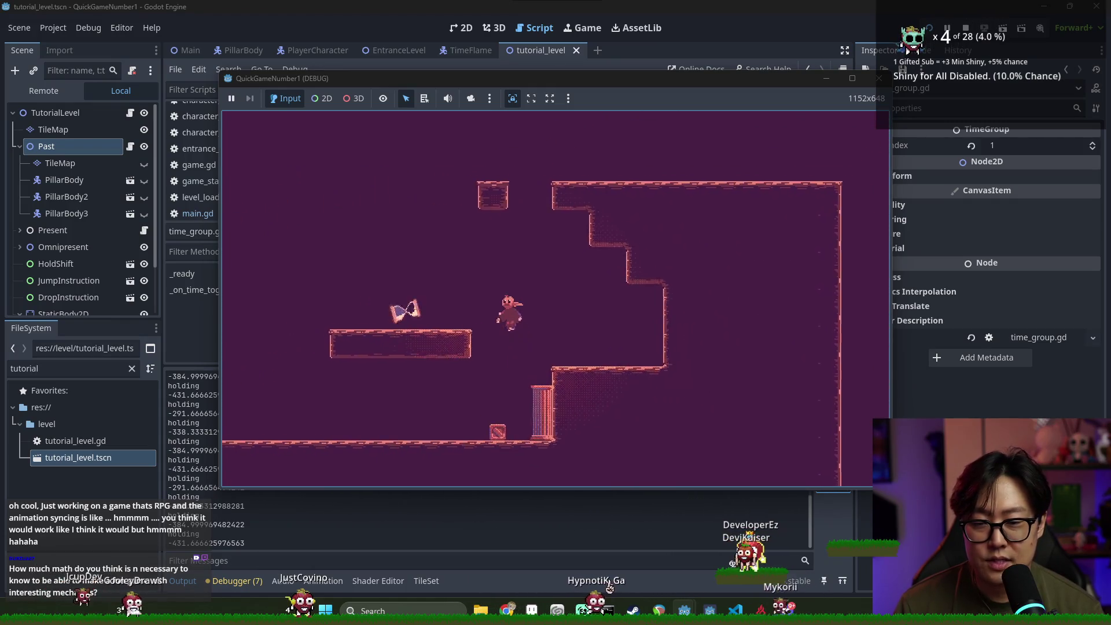
key(shift)
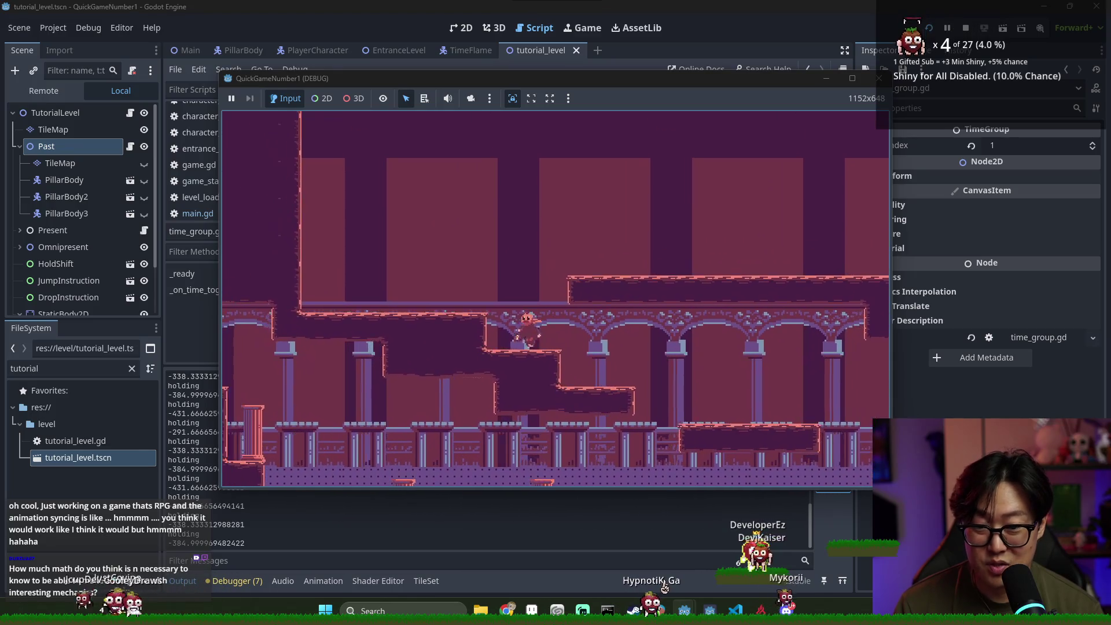
key(Right)
key(space)
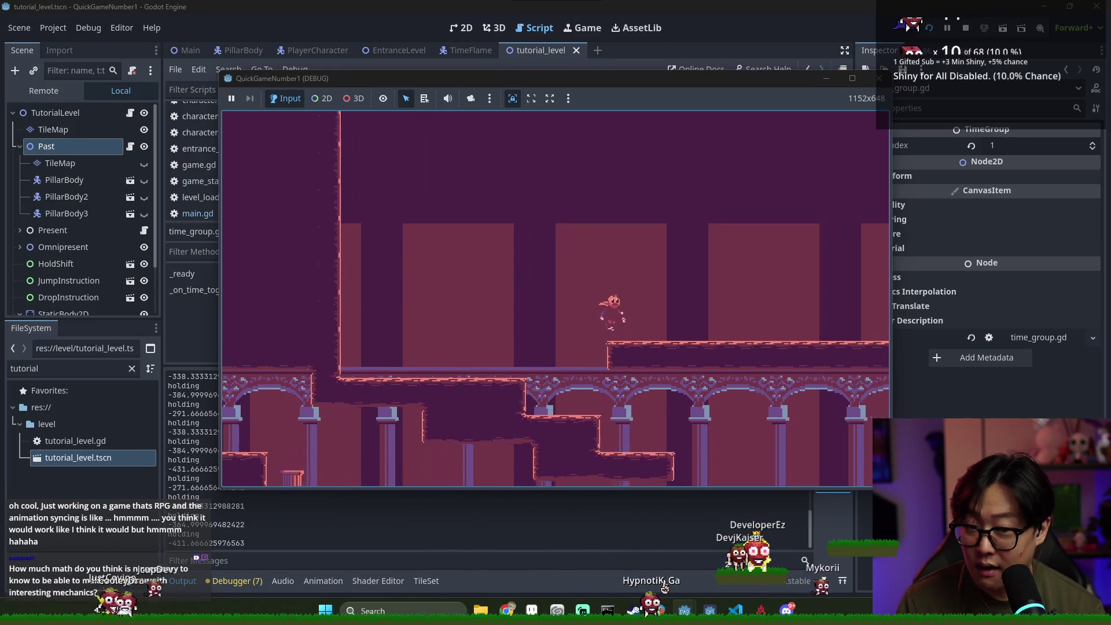
key(Right)
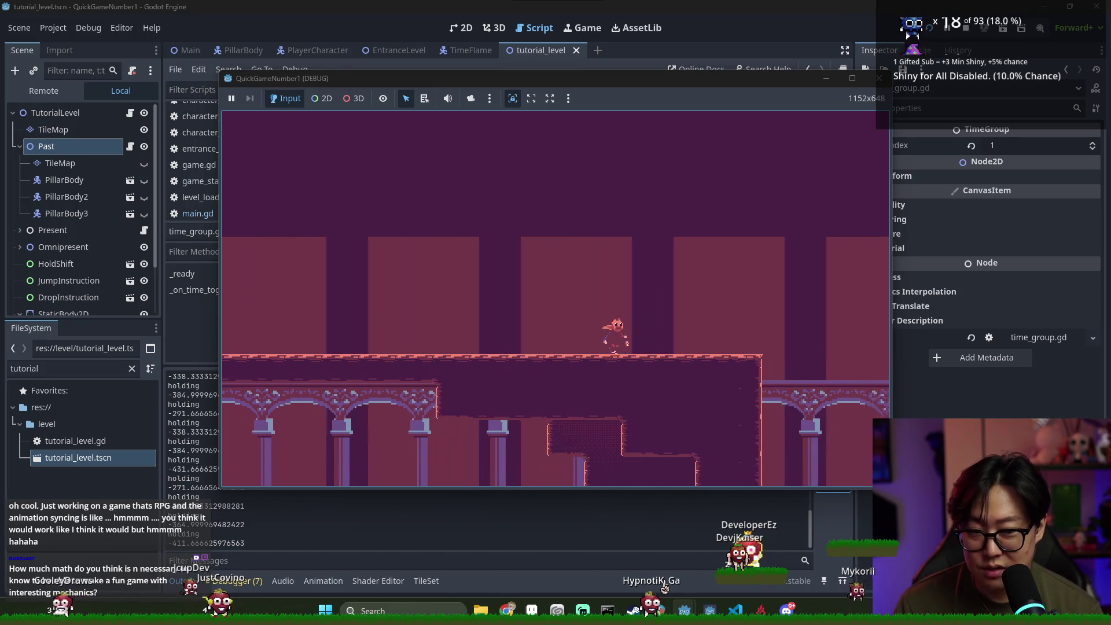
key(Right)
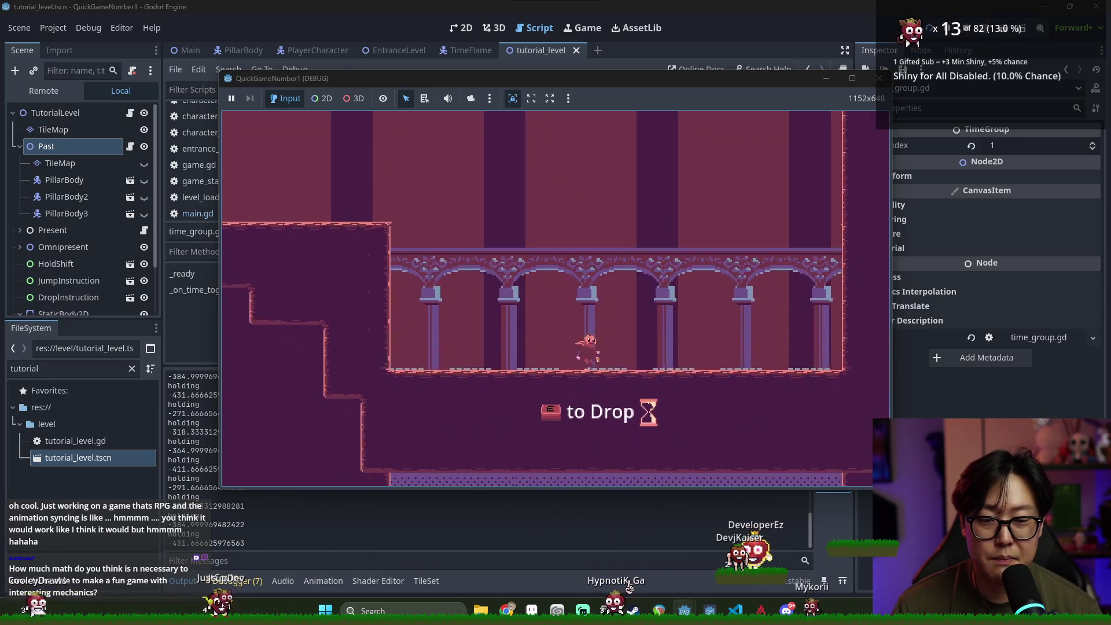
key(e)
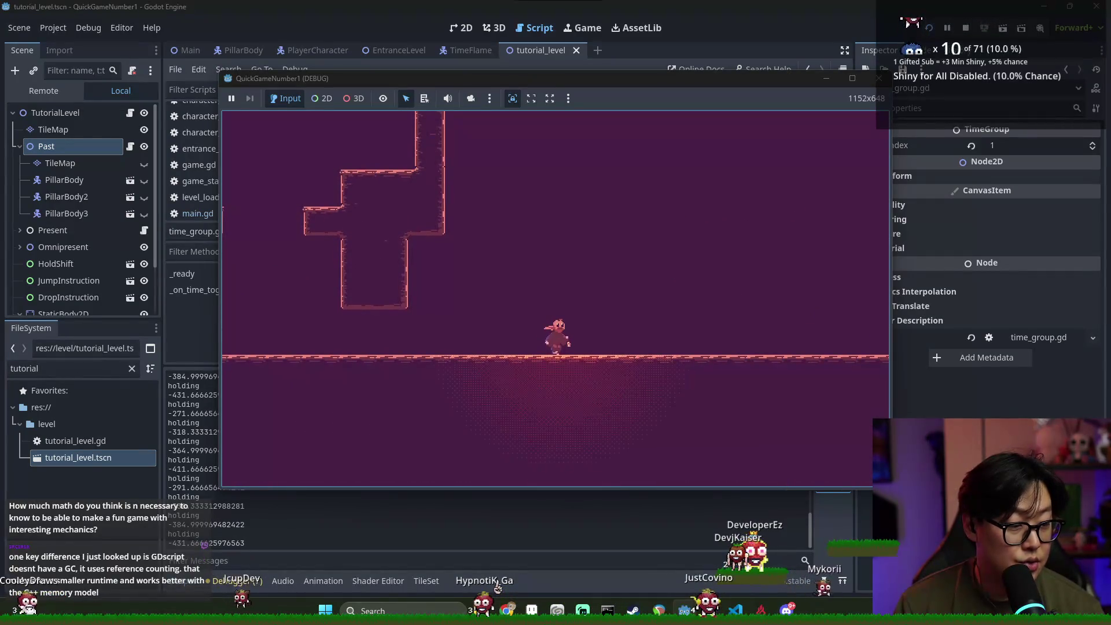
Walk along the shaft floor left and right, then jump up the stairs toward the hourglass
key(Left)
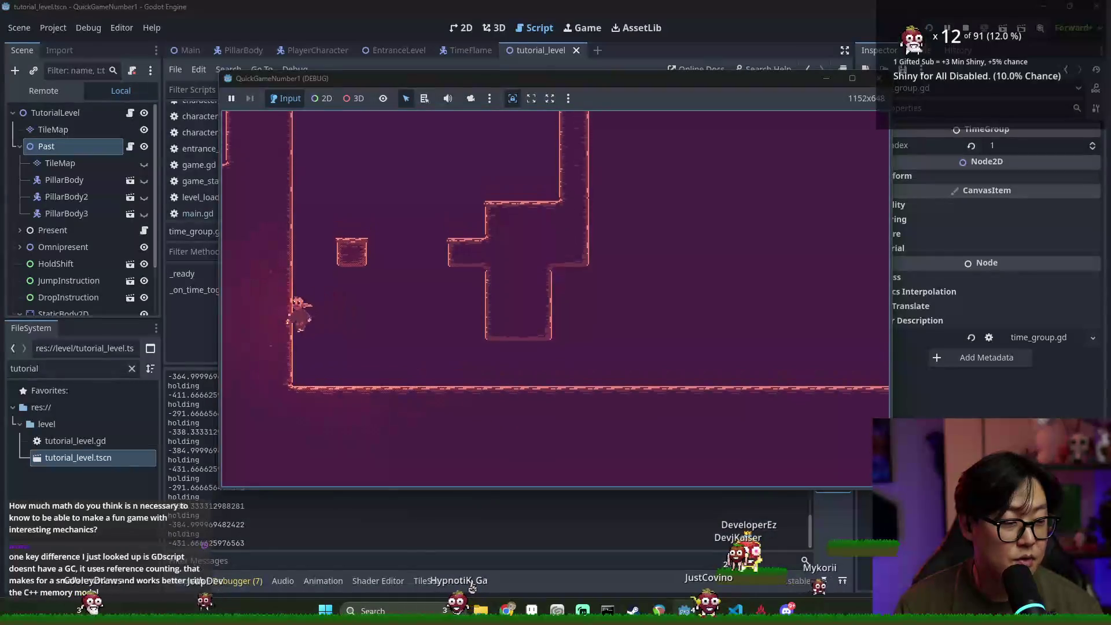
key(Right)
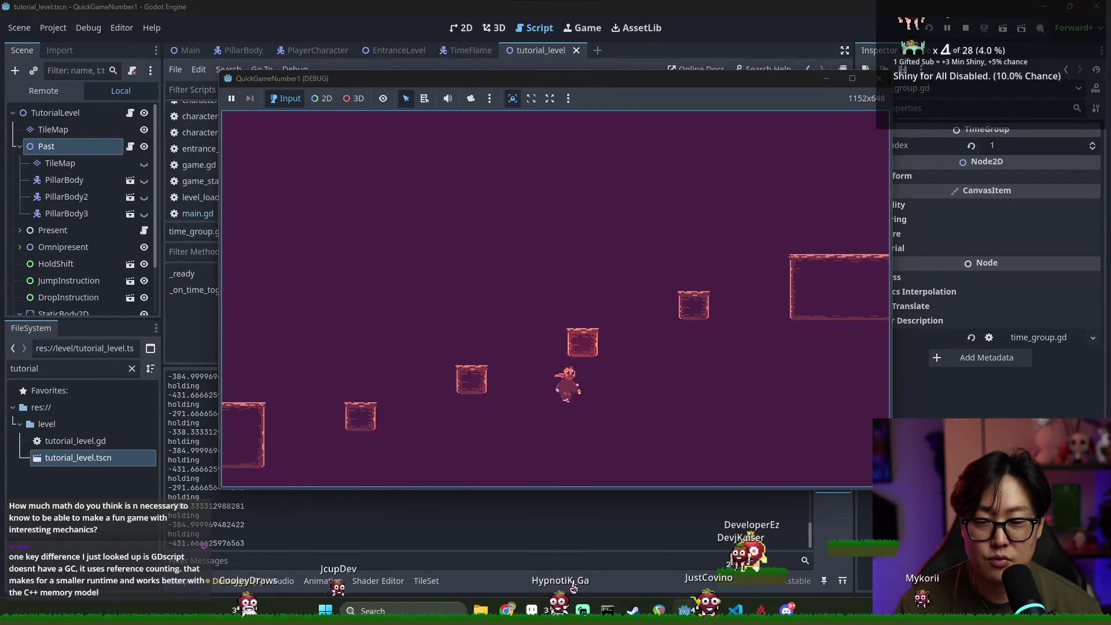
key(Left)
key(space)
key(space)
key(space)
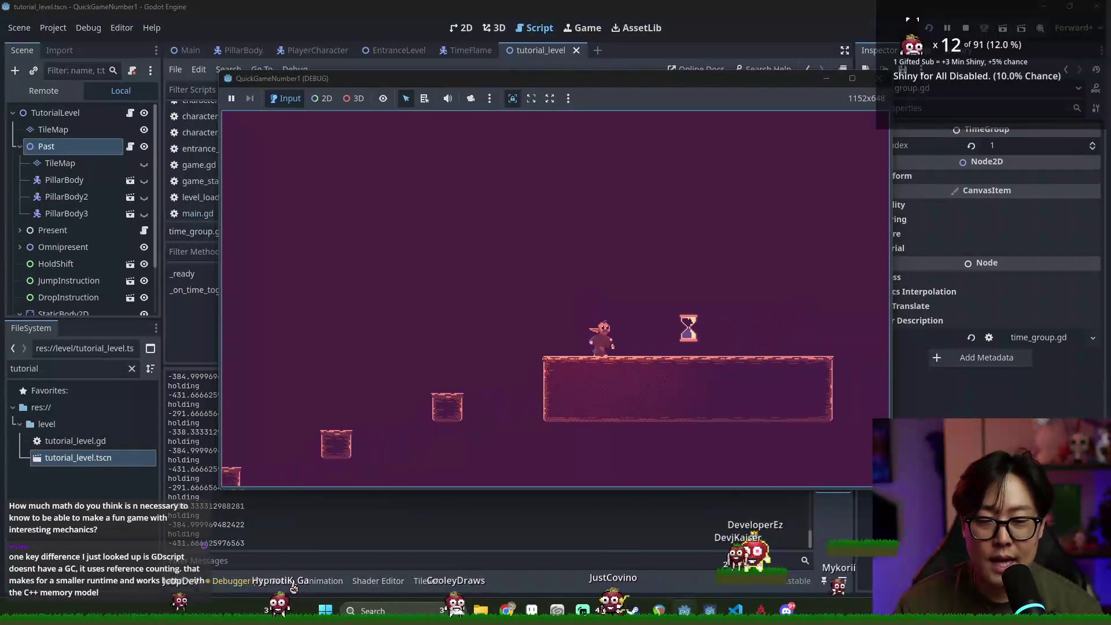
Shift to the past layer and jump left off the small platform onto the flat ground
key(shift)
key(Left)
key(space)
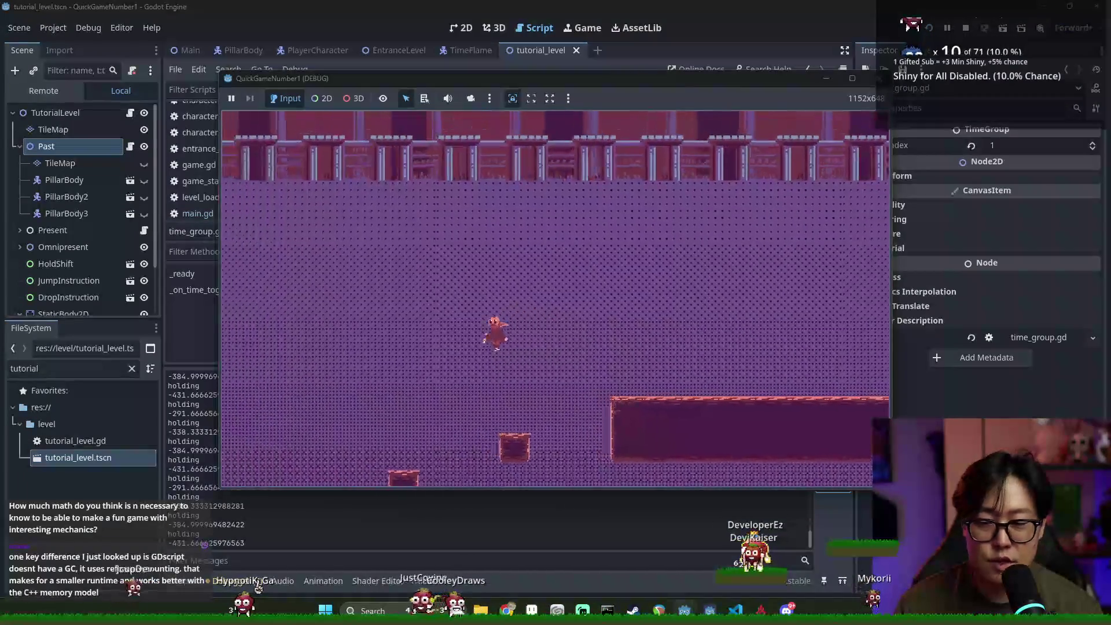
key(space)
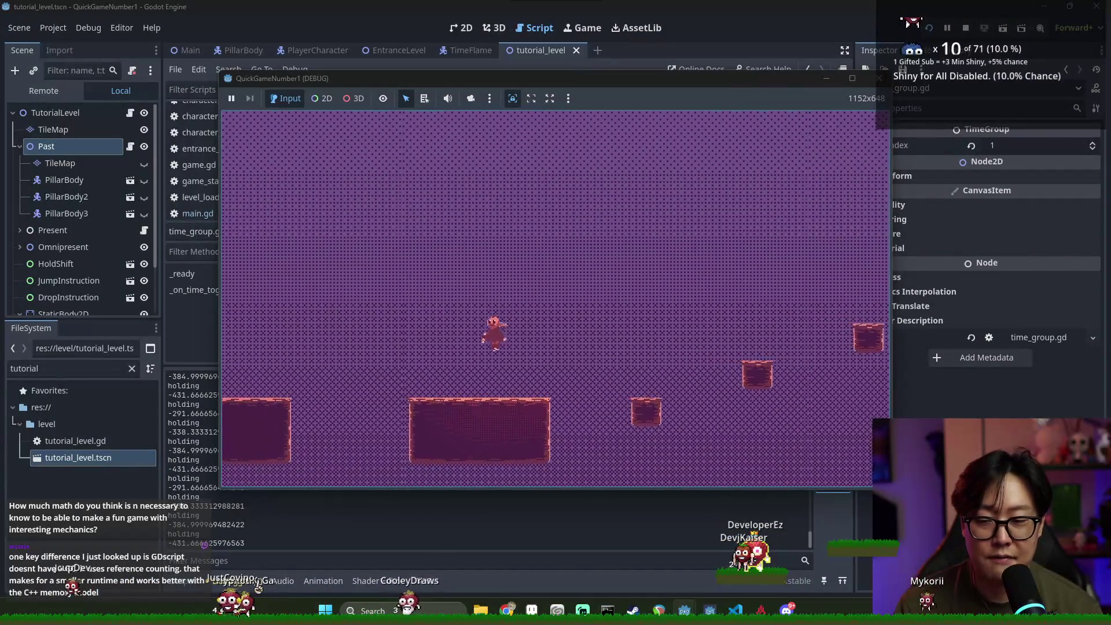
key(Left)
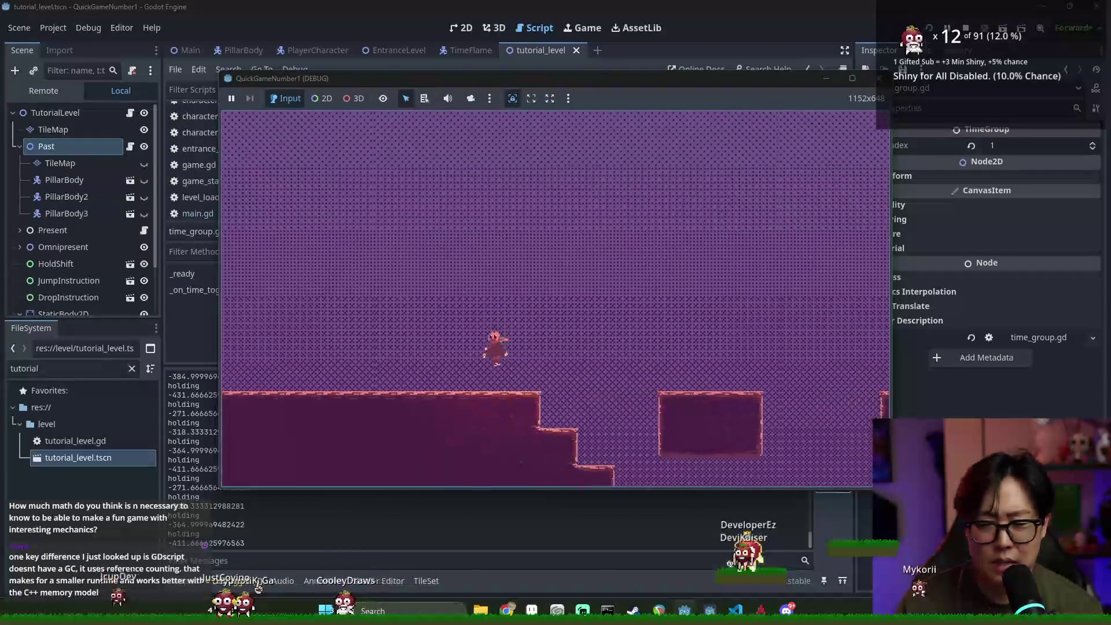
key(Left)
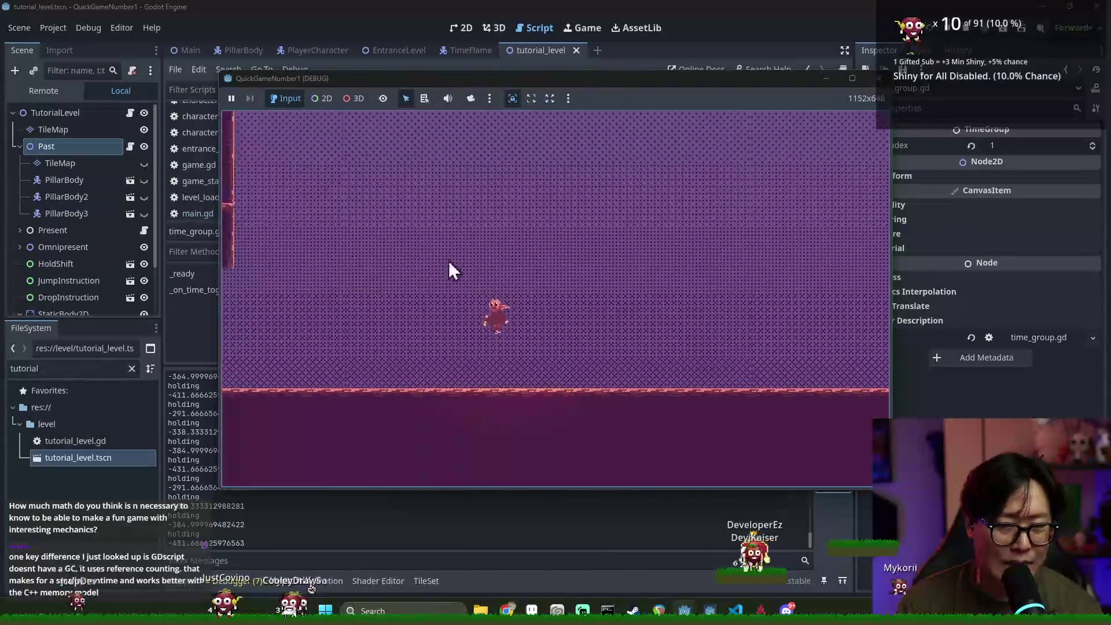
key(Left)
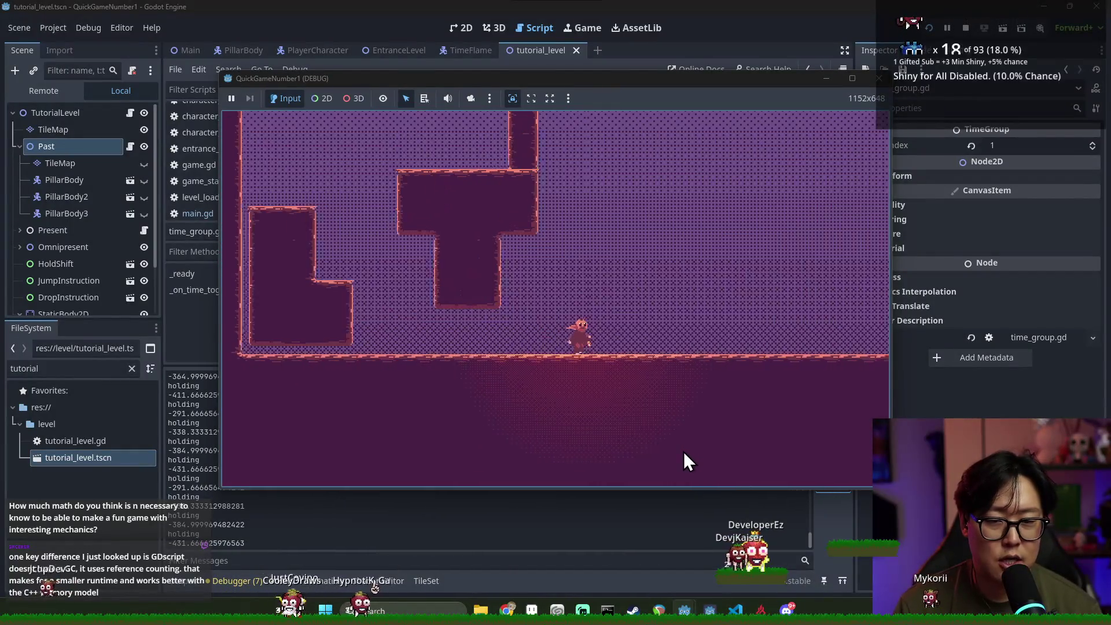
Run right swapping time layers, walk back left up the stairs, and close the game window
key(Right)
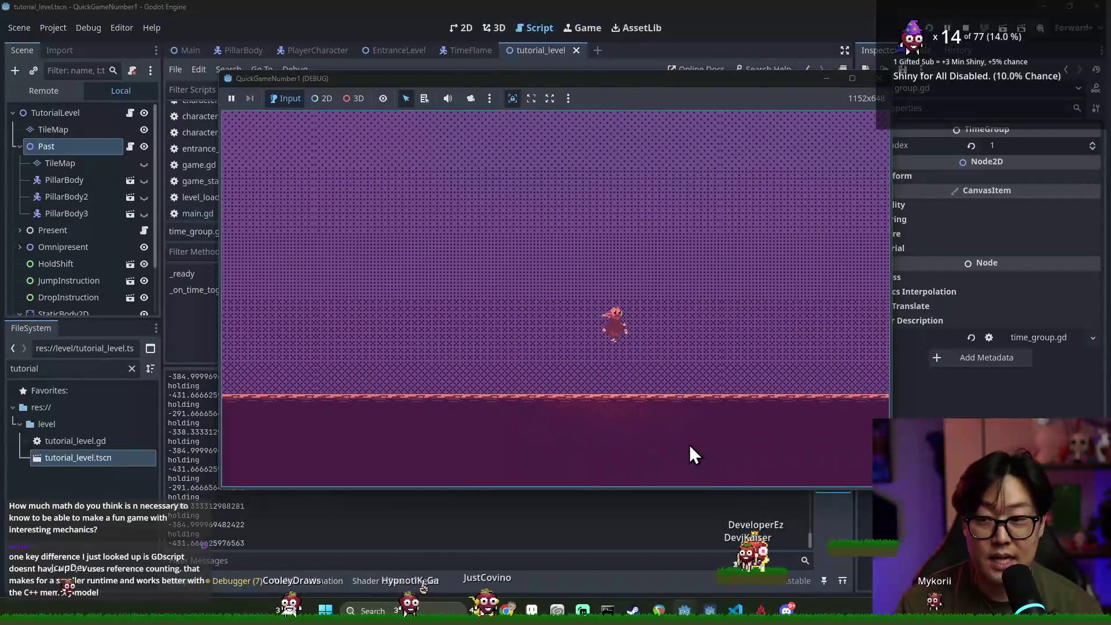
key(Right)
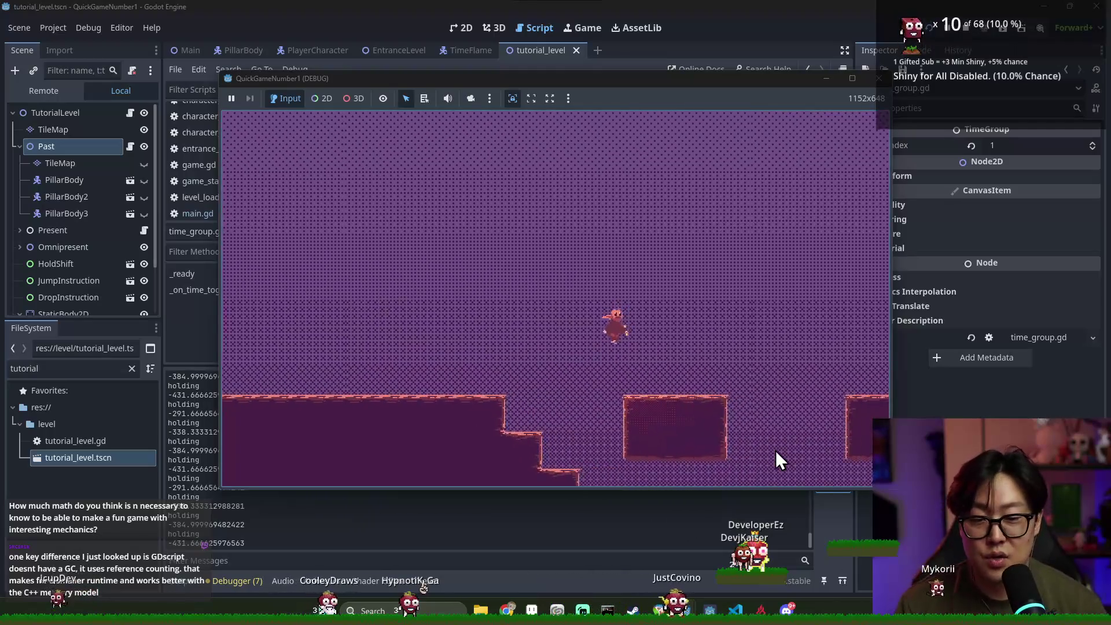
key(Right)
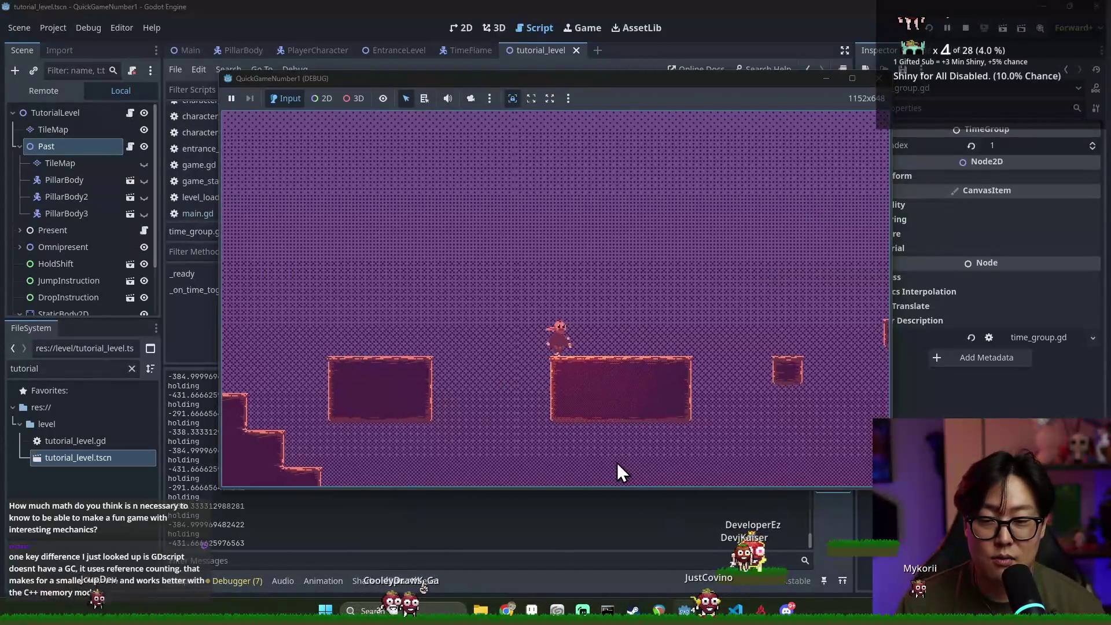
key(Right)
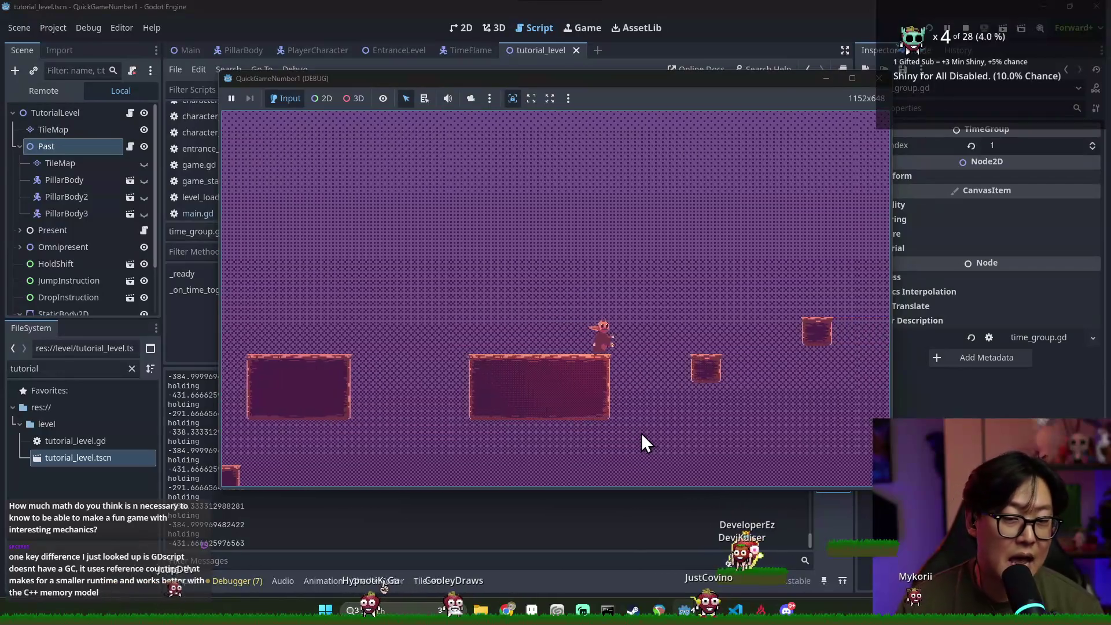
key(Left)
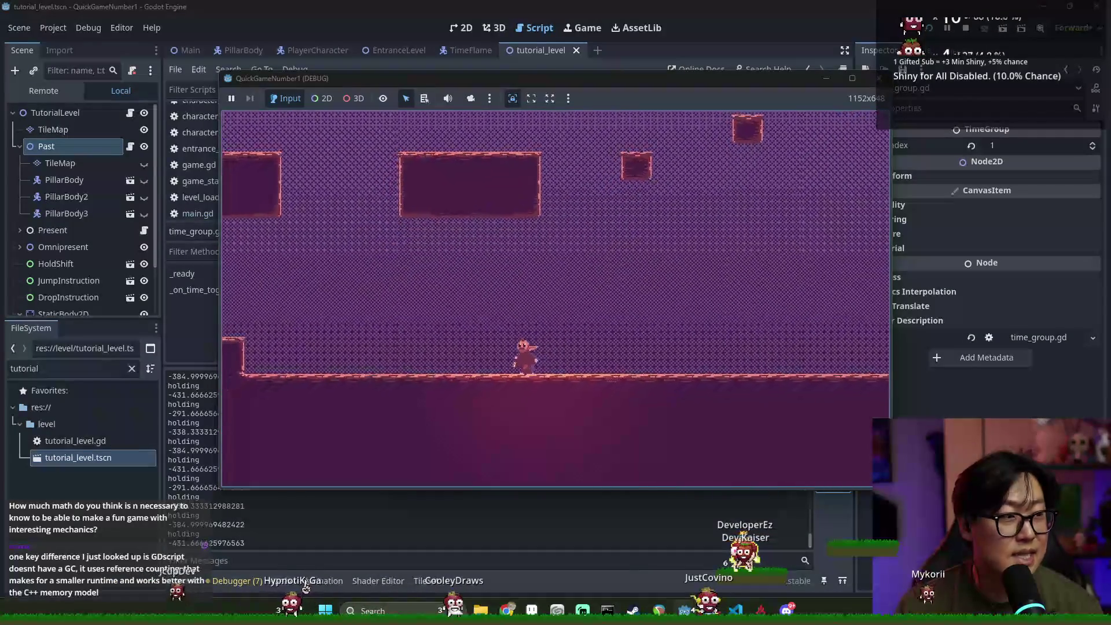
key(Left)
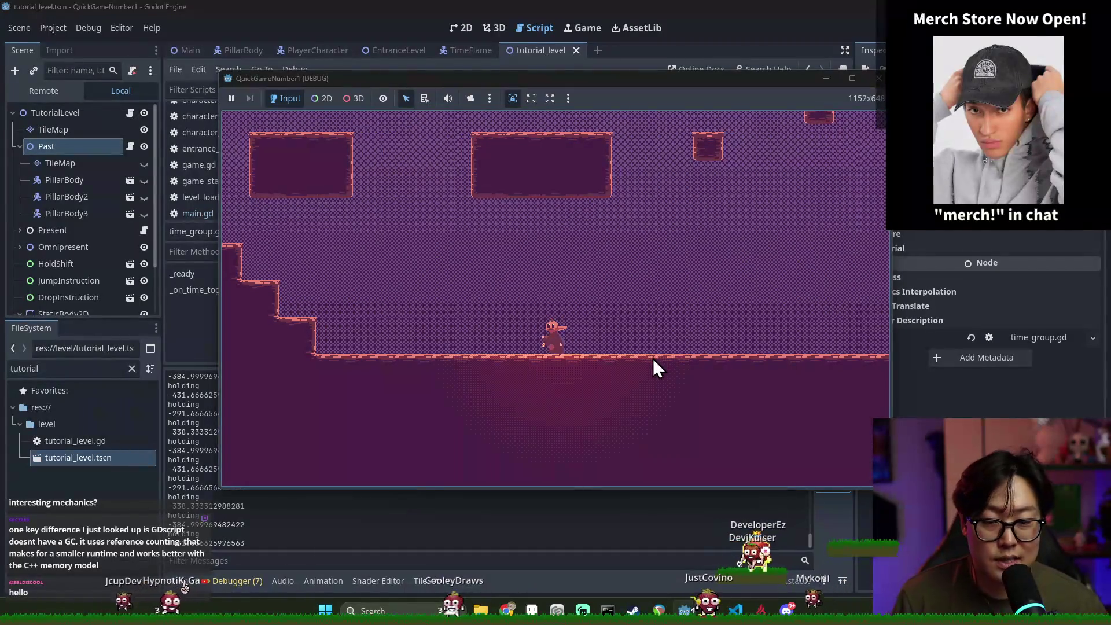
key(Left)
key(Left)
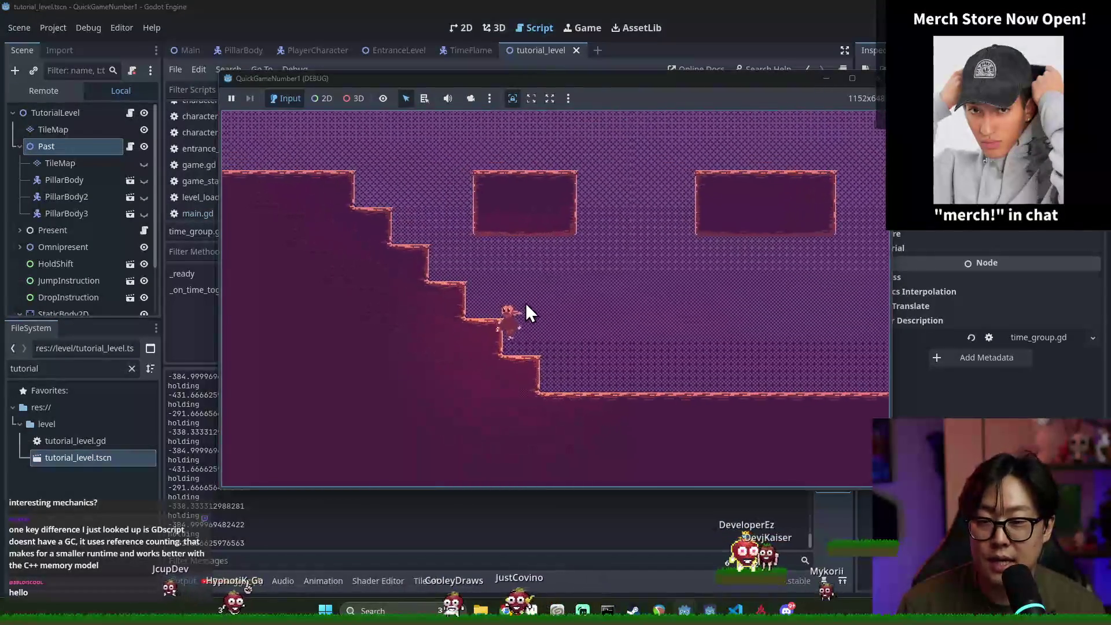
key(Left)
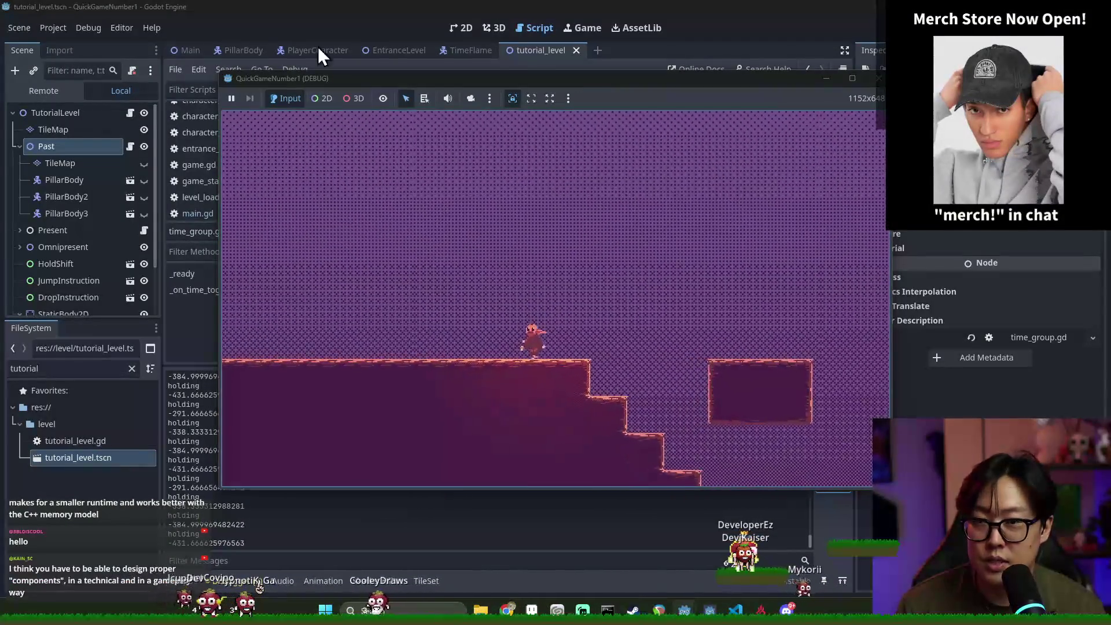
click(137, 144)
Launch the level with F6 and swap time layers while running right up the floating blocks to the large platform
click(461, 28)
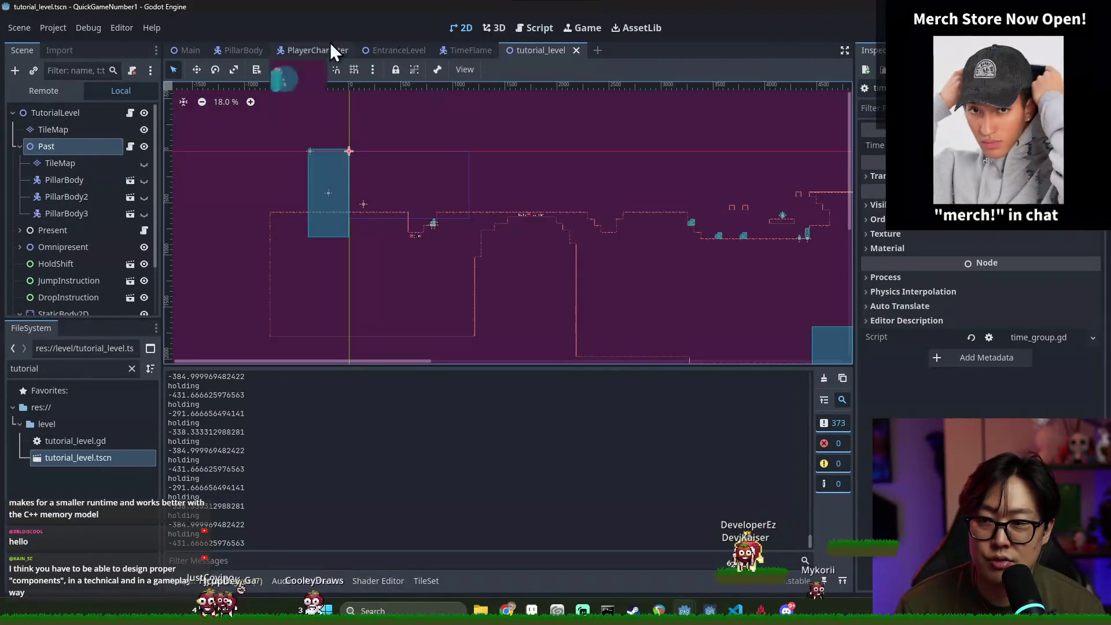
key(F6)
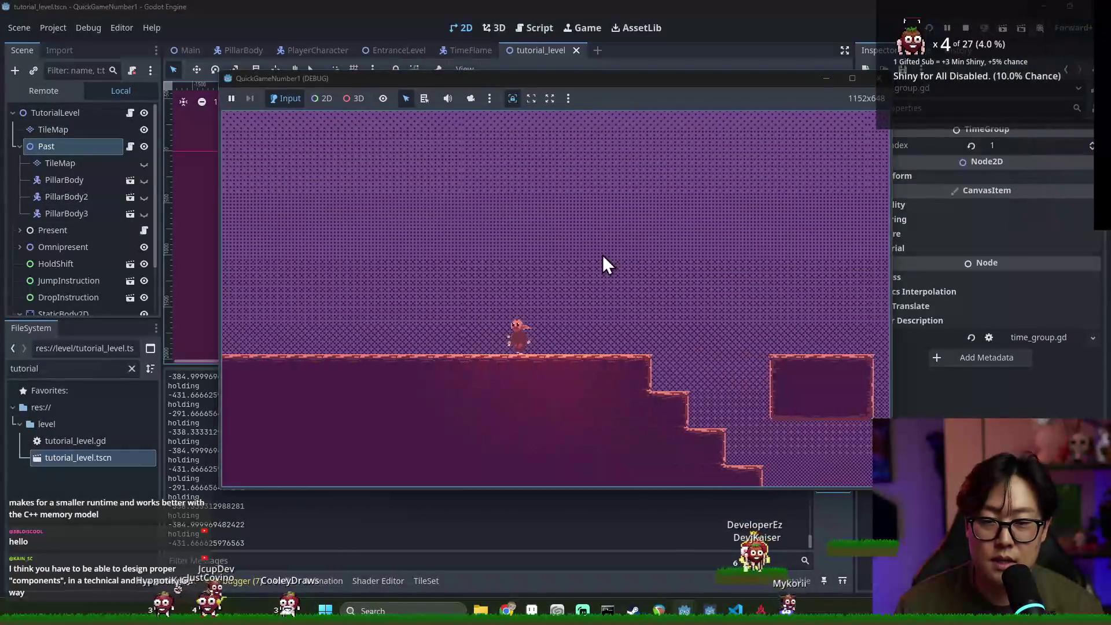
key(shift)
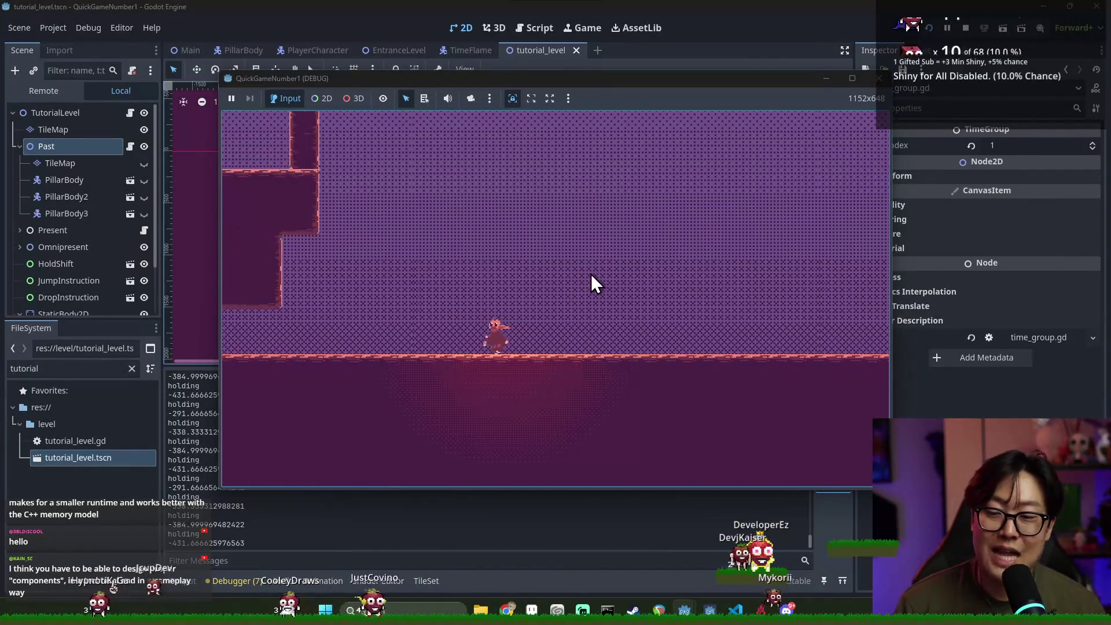
key(shift)
key(Left)
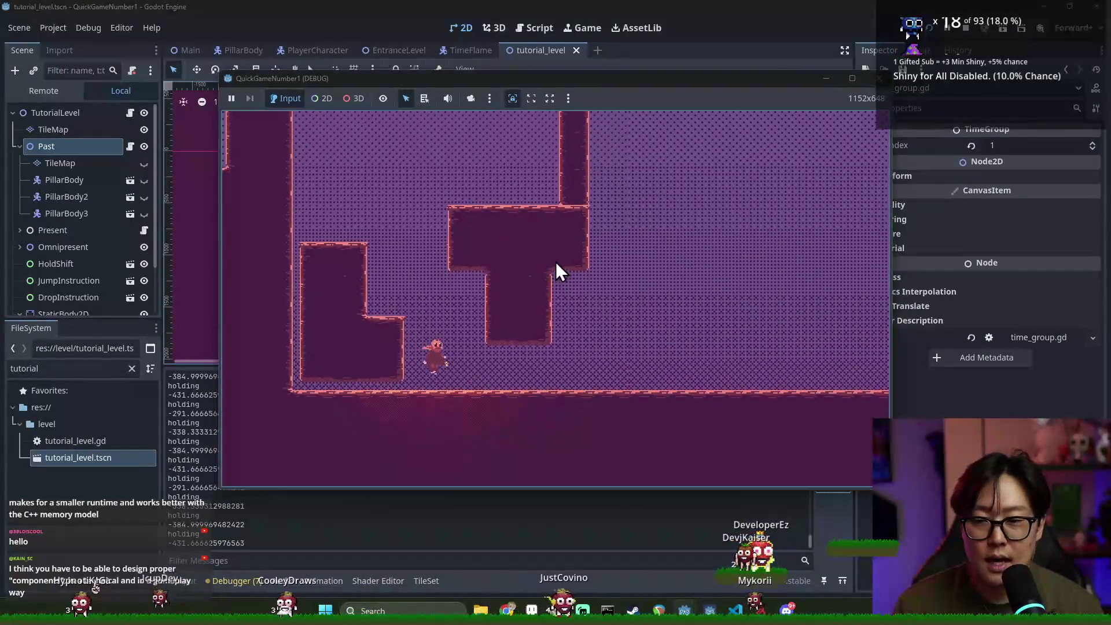
key(Right)
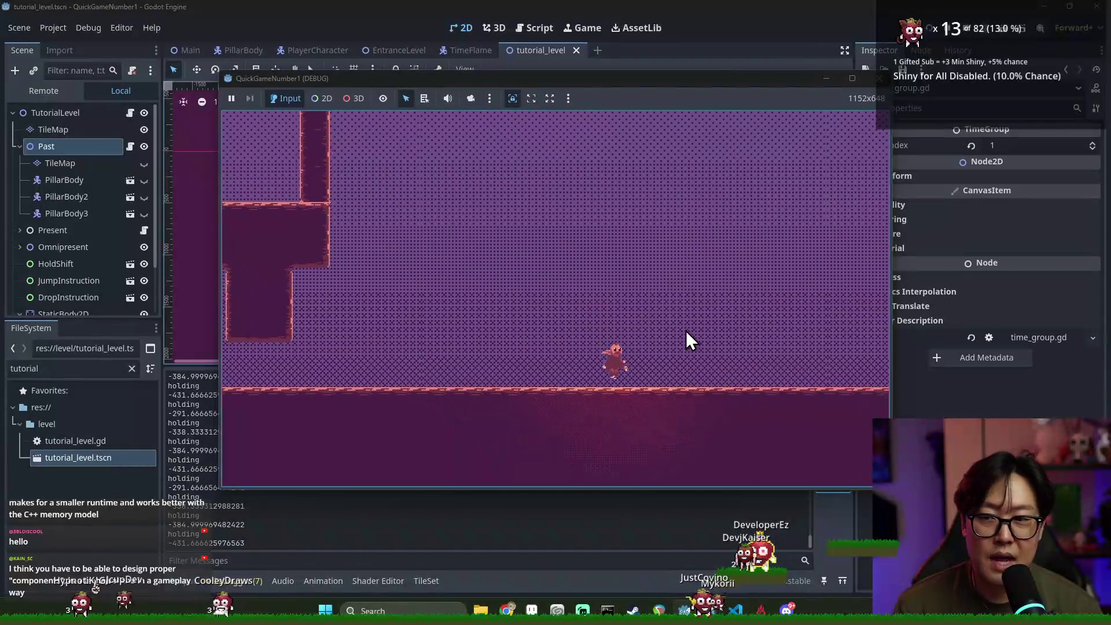
key(shift)
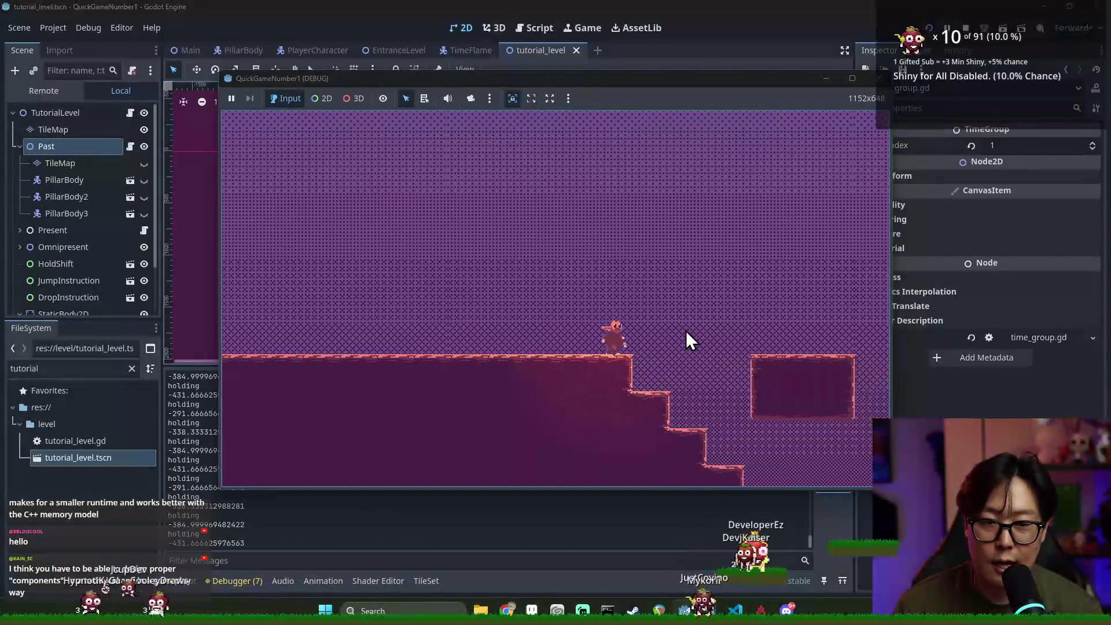
key(Right)
key(space)
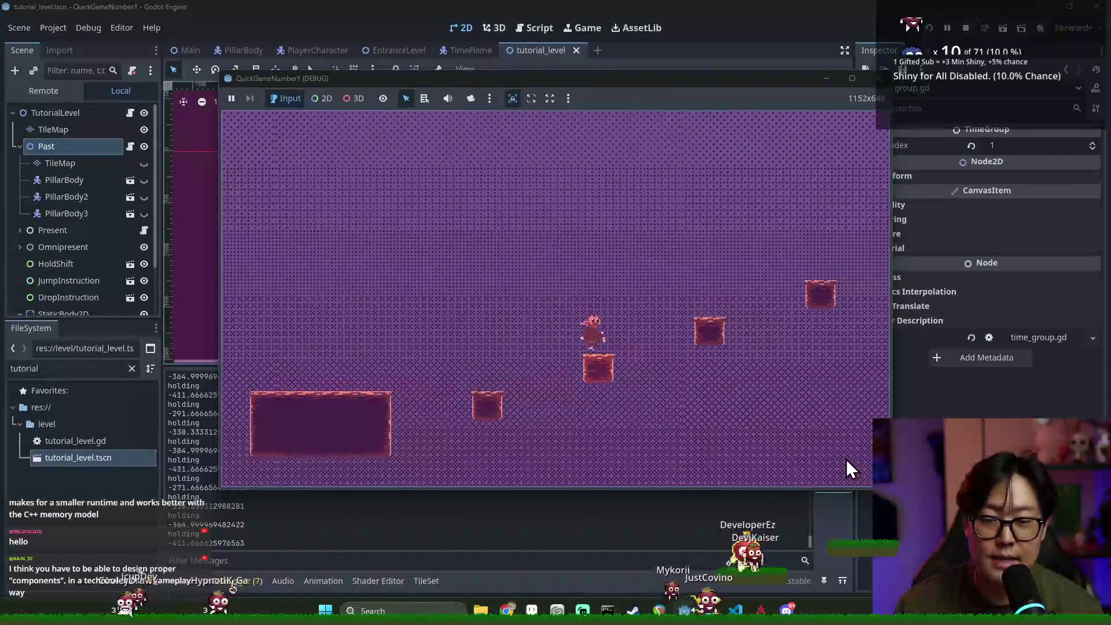
key(space)
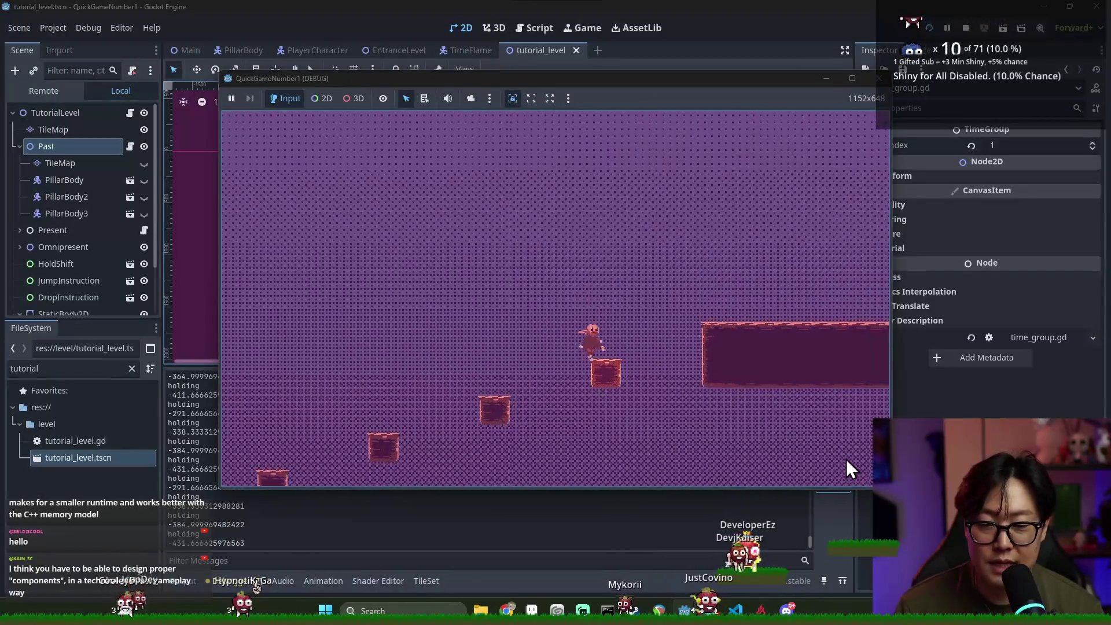
key(space)
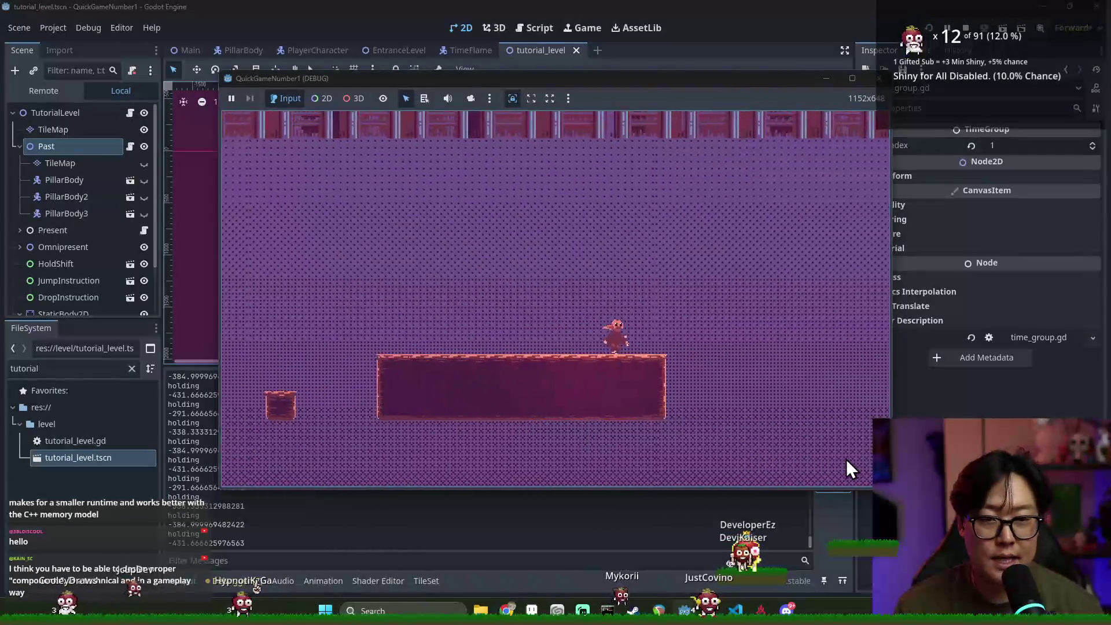
Walk back left past the floating blocks and up the staircase, then jump back right
key(Left)
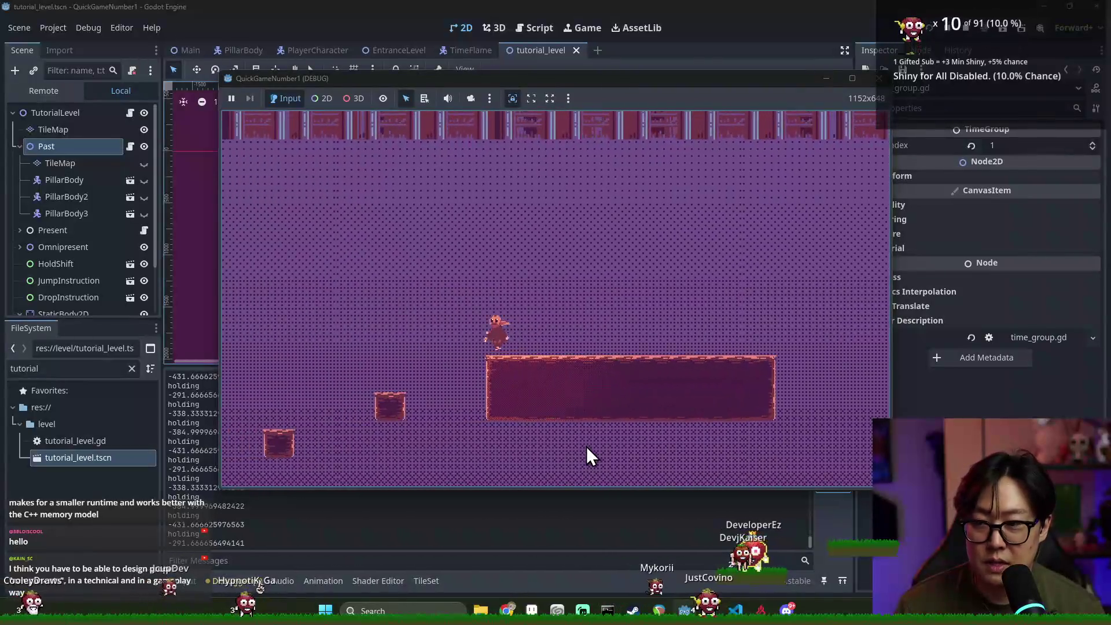
key(Left)
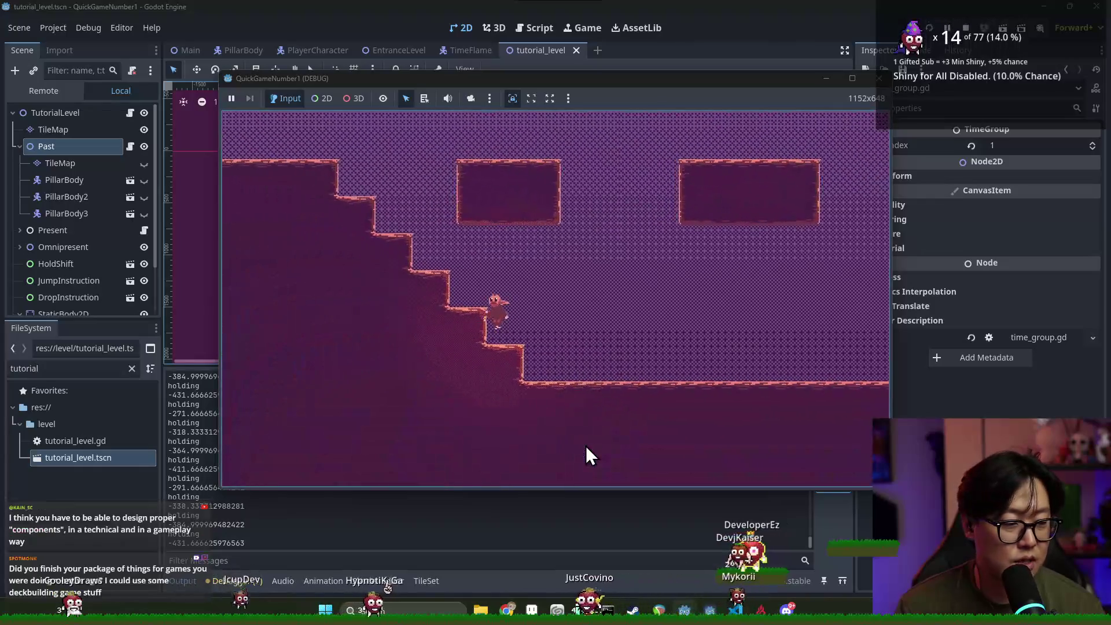
key(Left)
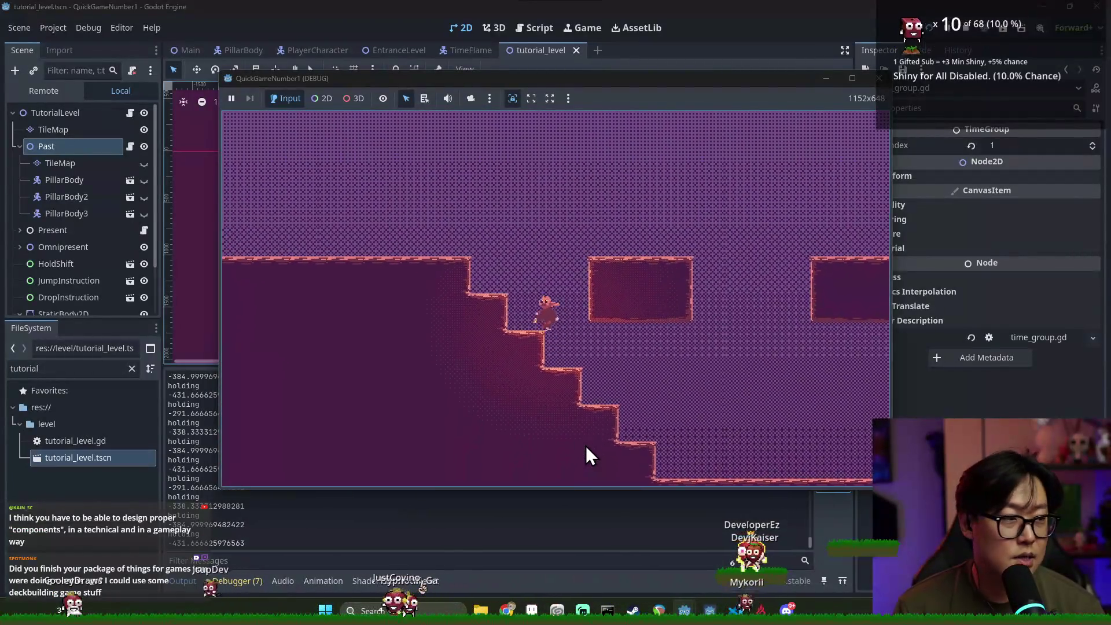
key(Left)
key(Left)
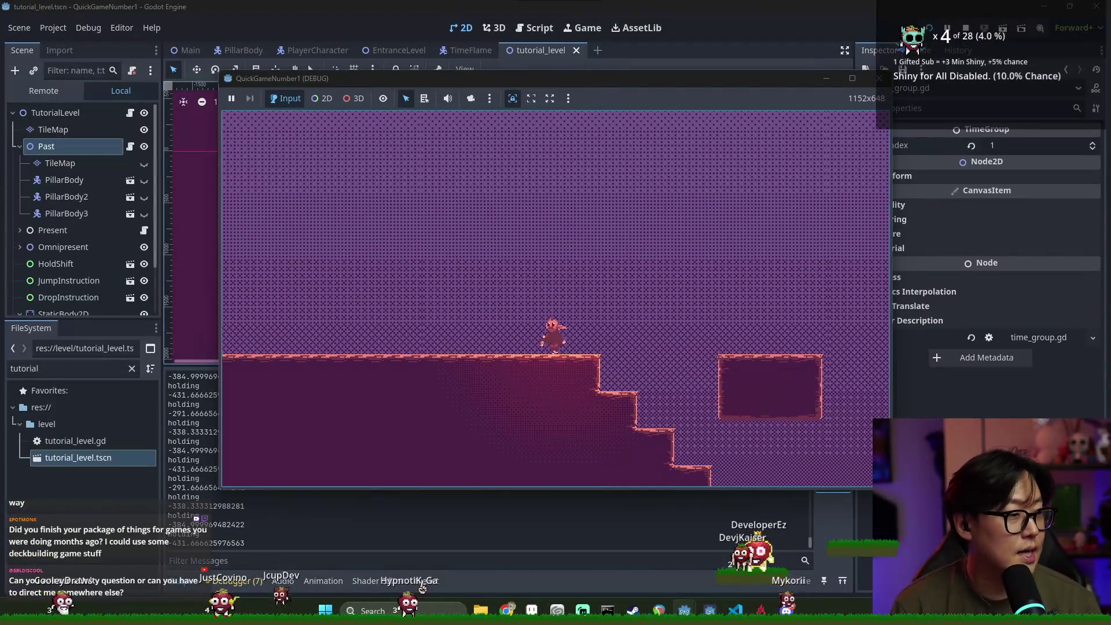
key(Right)
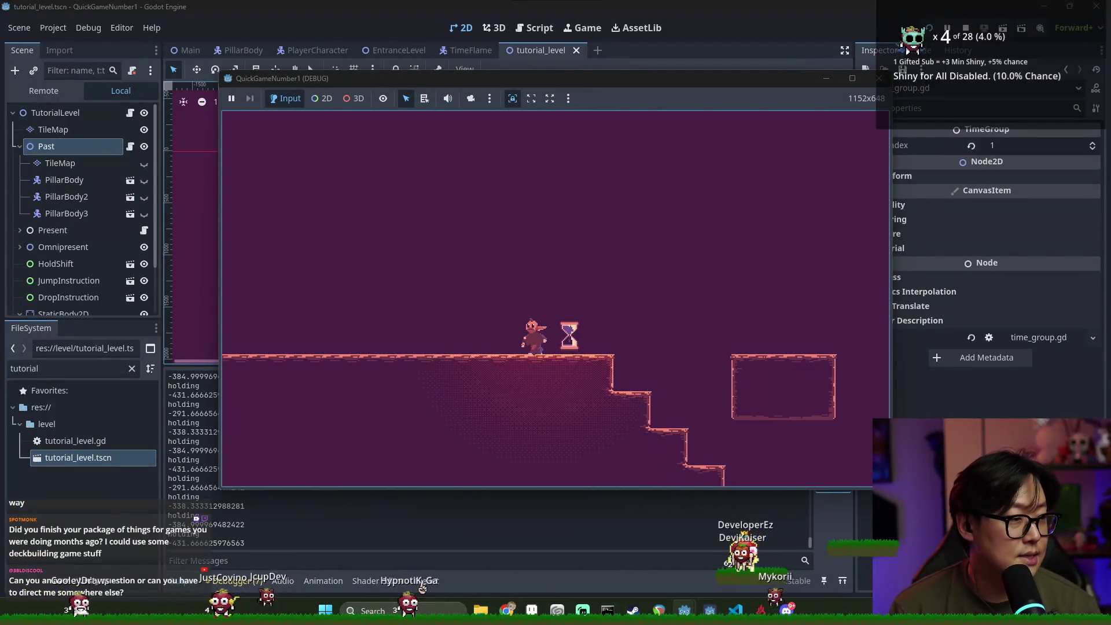
key(Left)
key(Left)
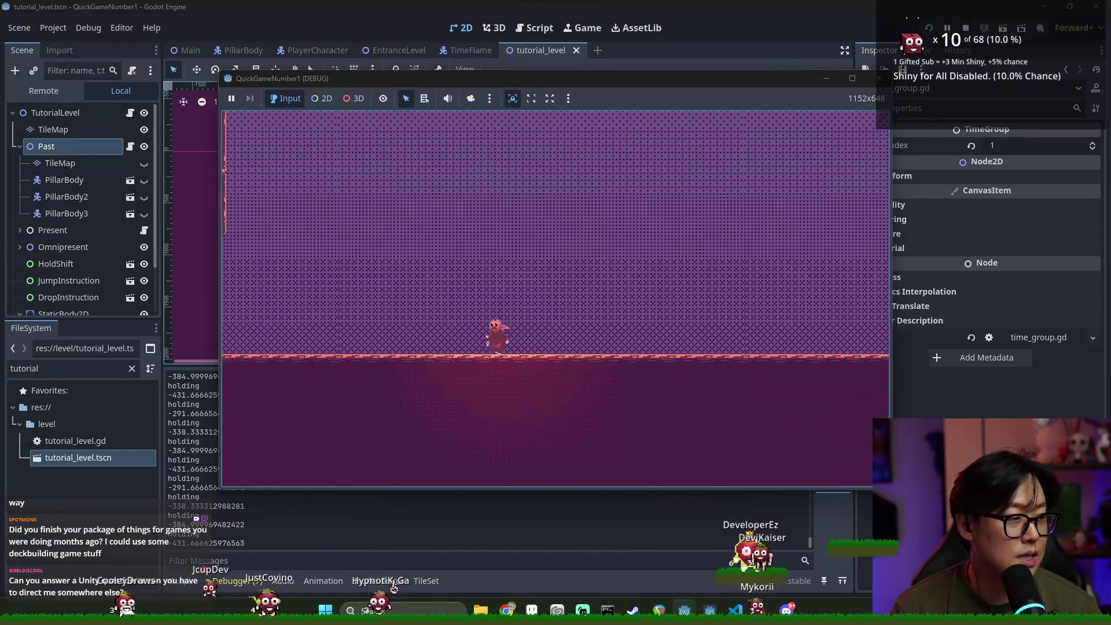
key(Left)
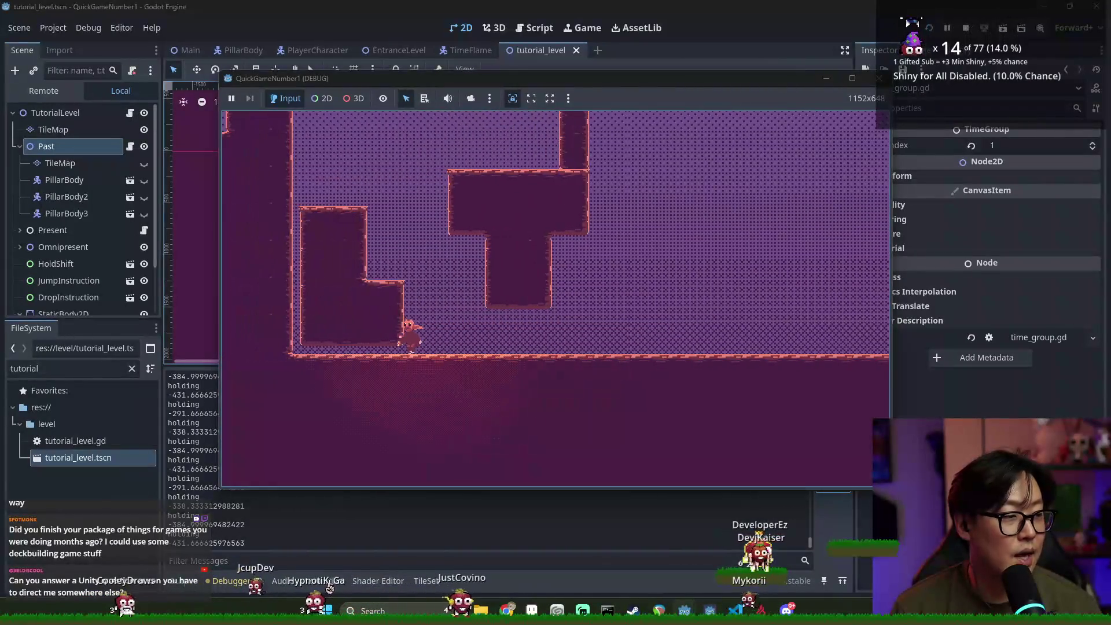
key(Right)
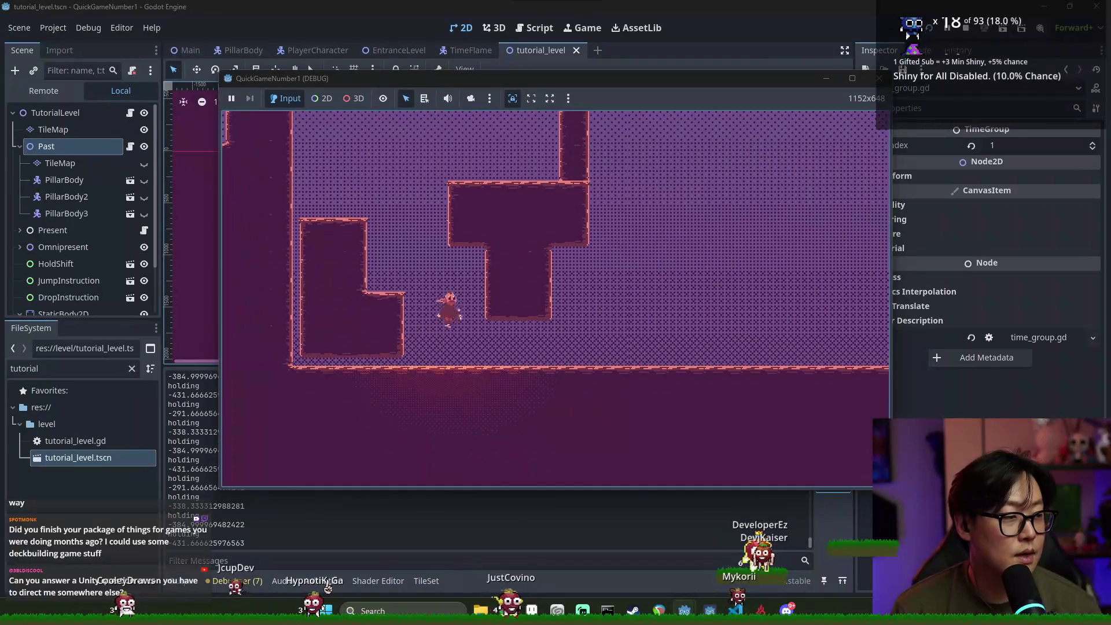
key(space)
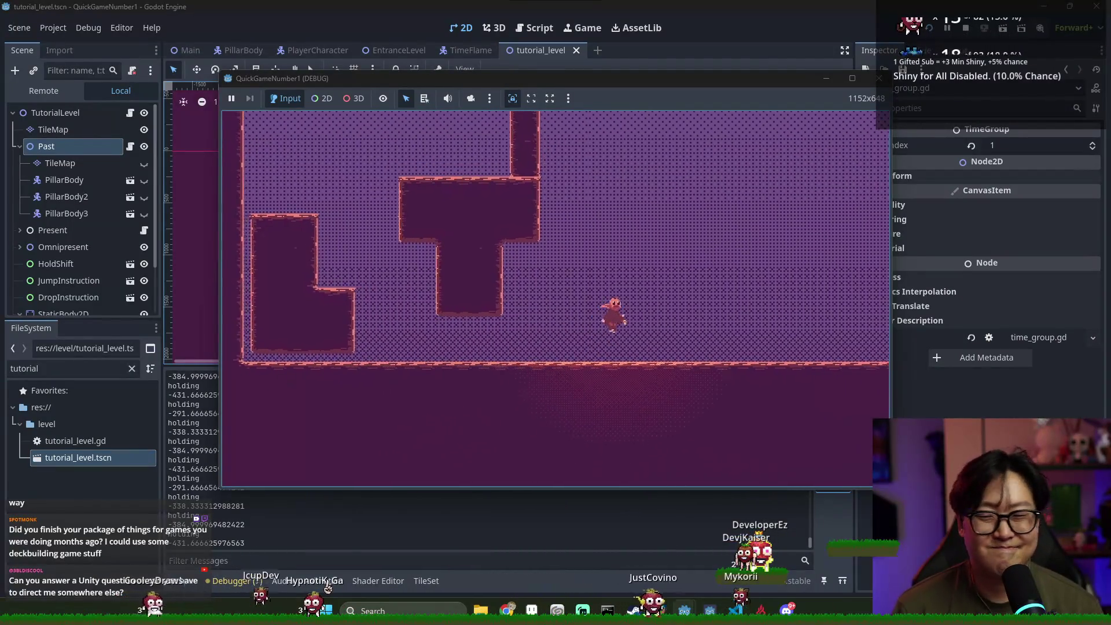
key(Right)
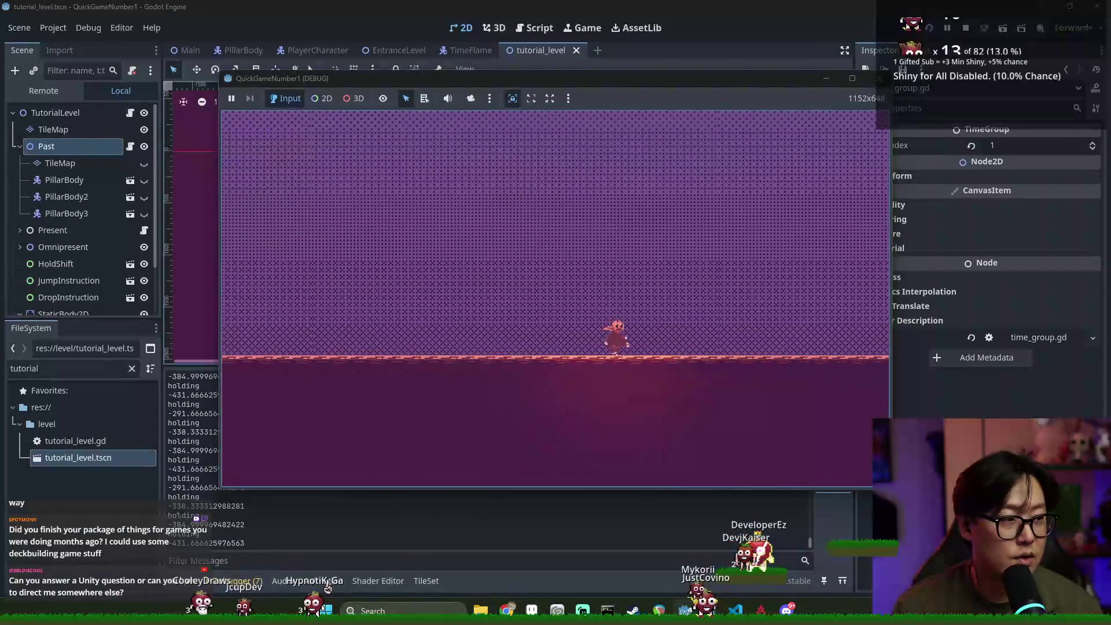
Return to the dotted time layer, climb the stairs, and keep moving right onto the small block
key(Left)
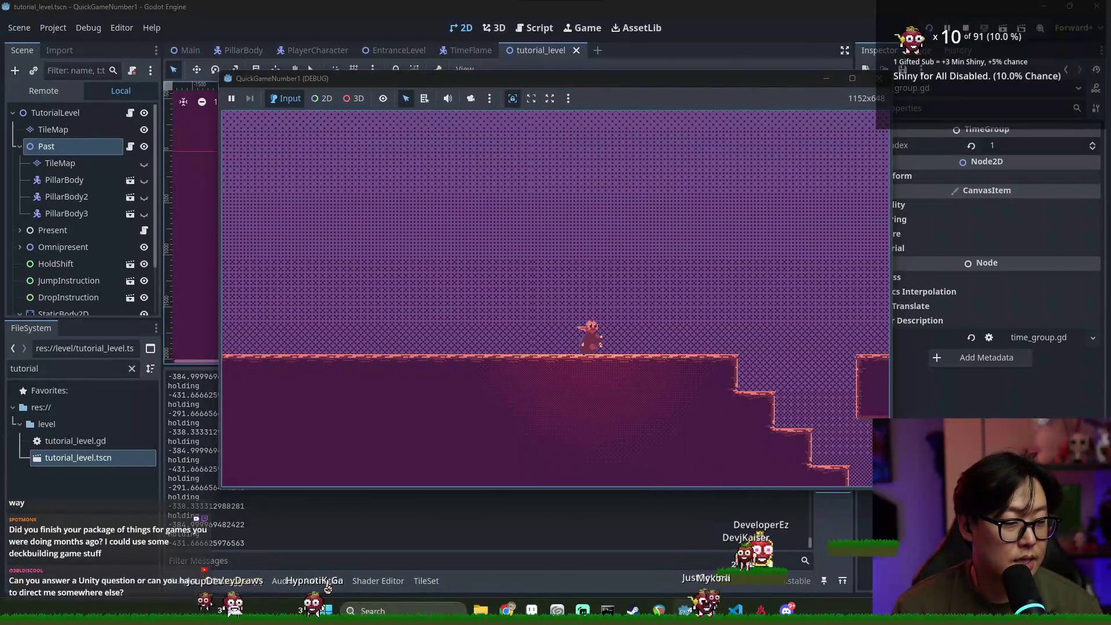
key(e)
key(Right)
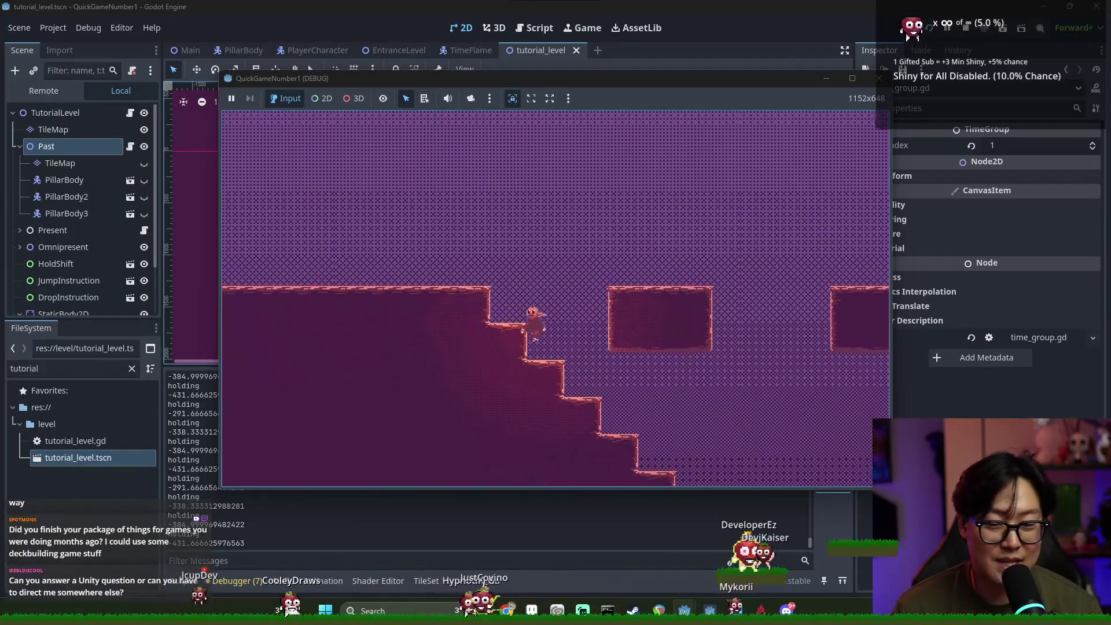
key(Left)
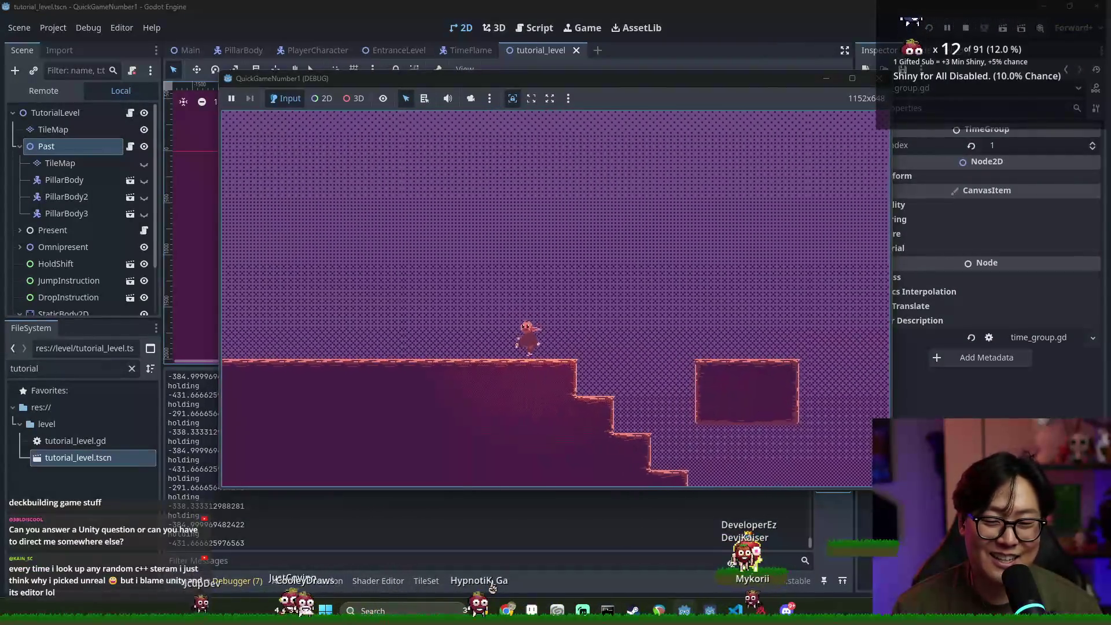
key(Right)
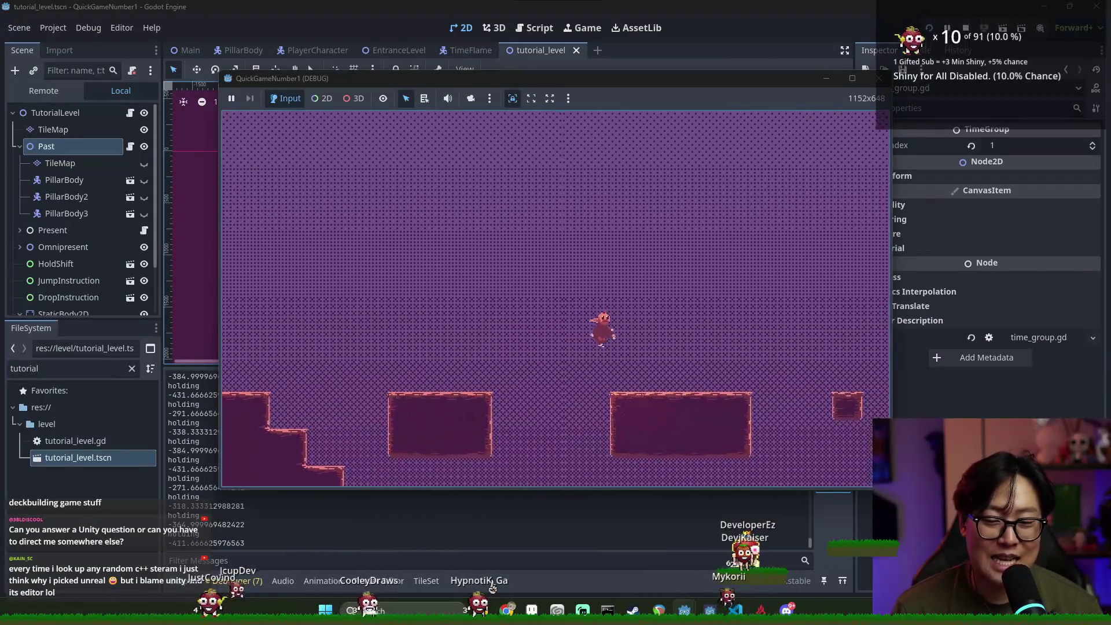
key(Right)
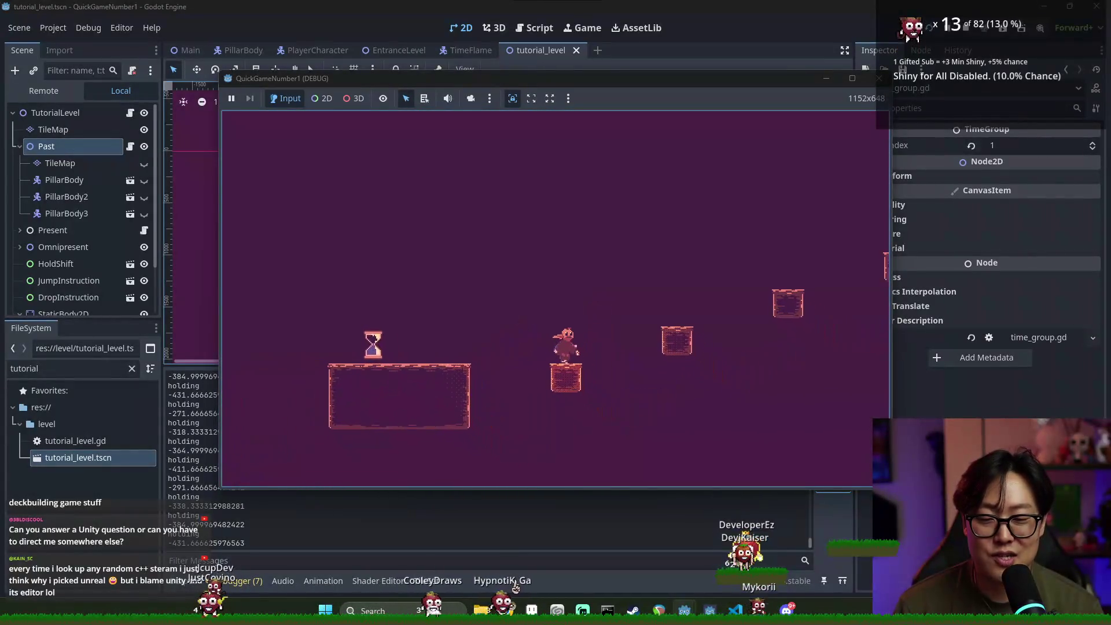
key(Right)
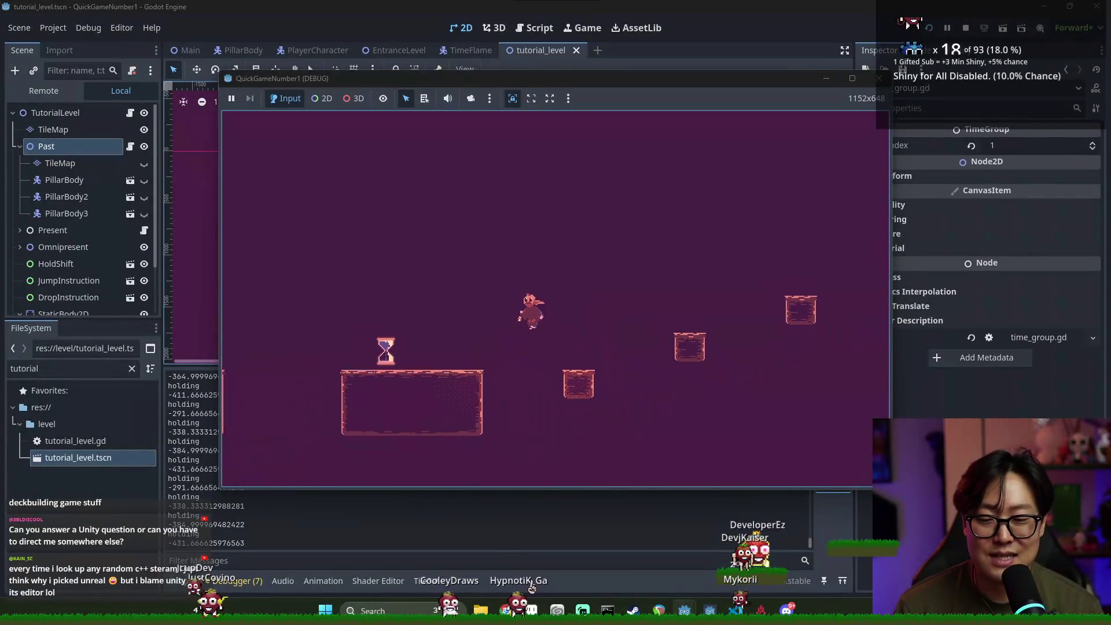
key(shift)
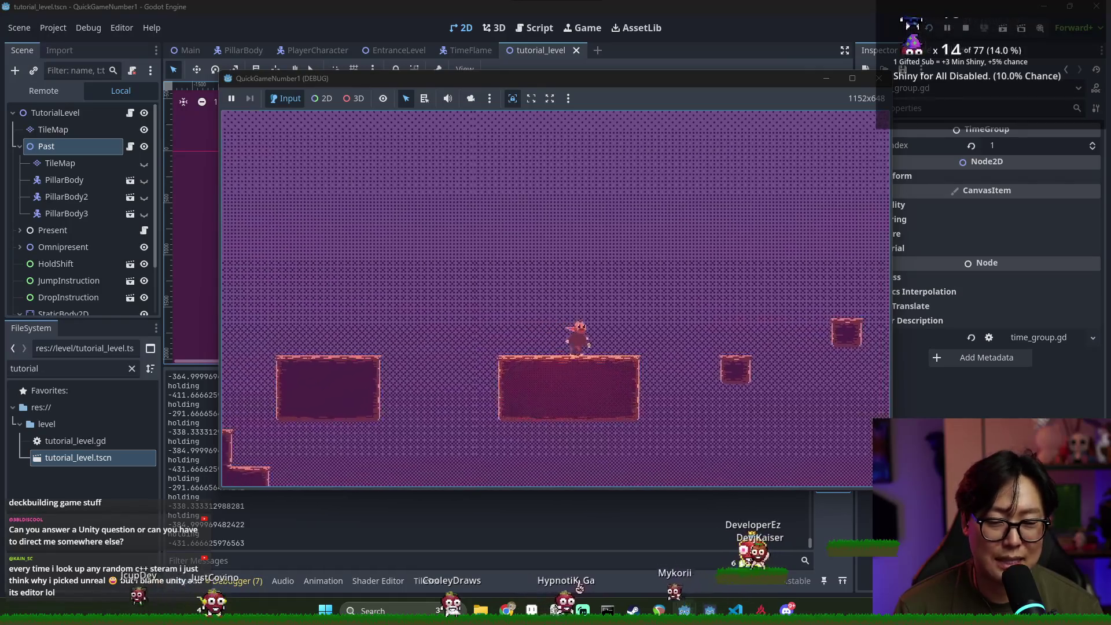
key(Right)
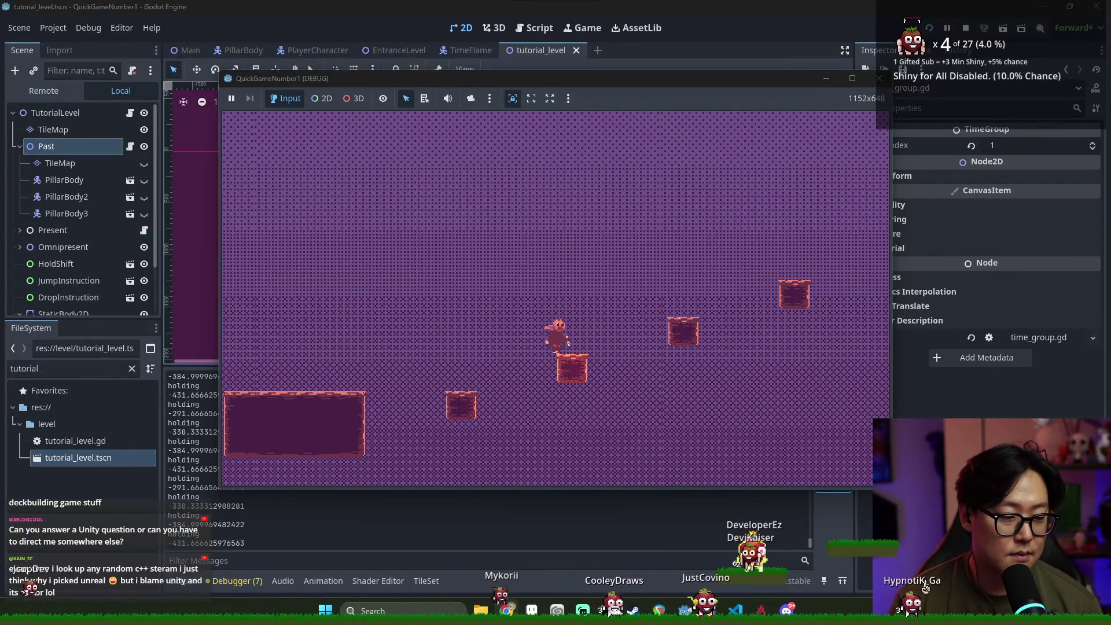
Jump the character up onto the next floating block
key(space)
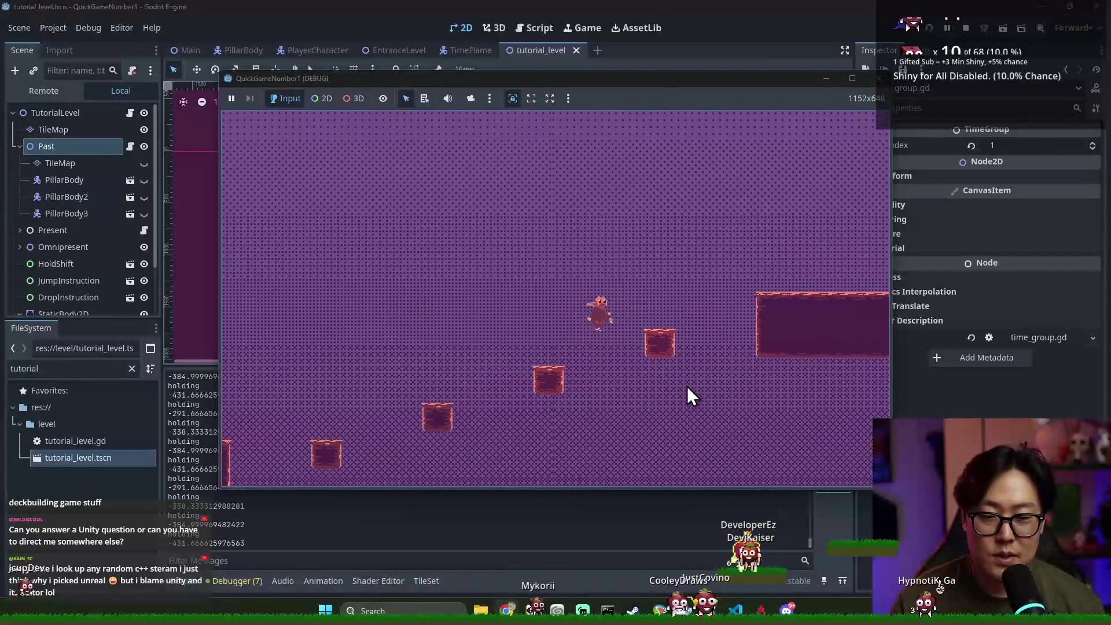
Jump onto the long platform, grab the hourglass, and climb the staircase to the left to its top
key(space)
key(d)
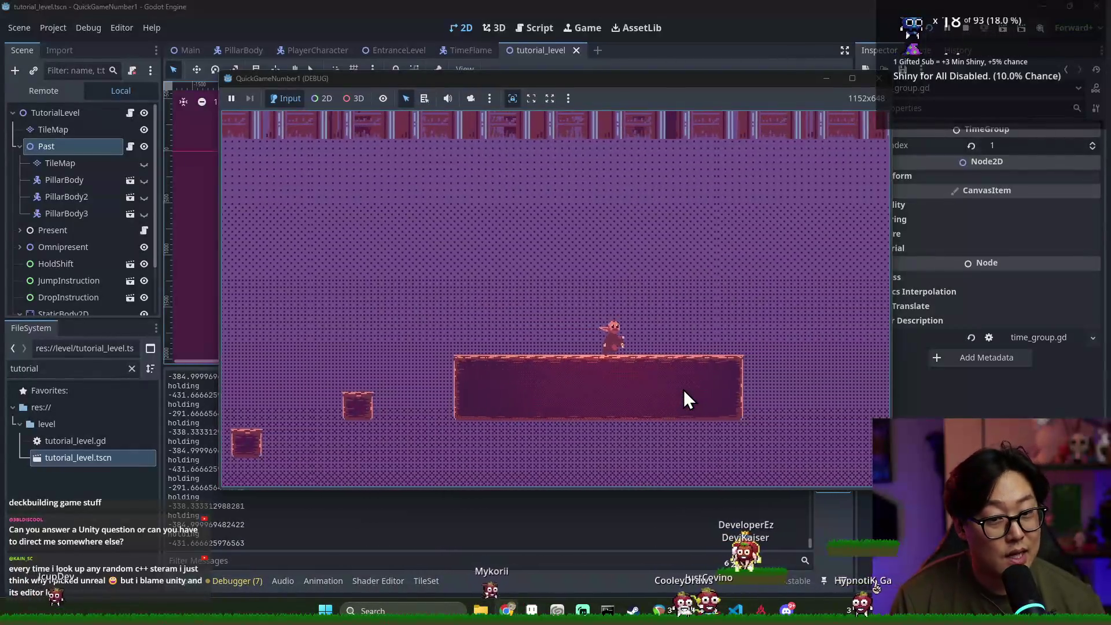
key(e)
key(a)
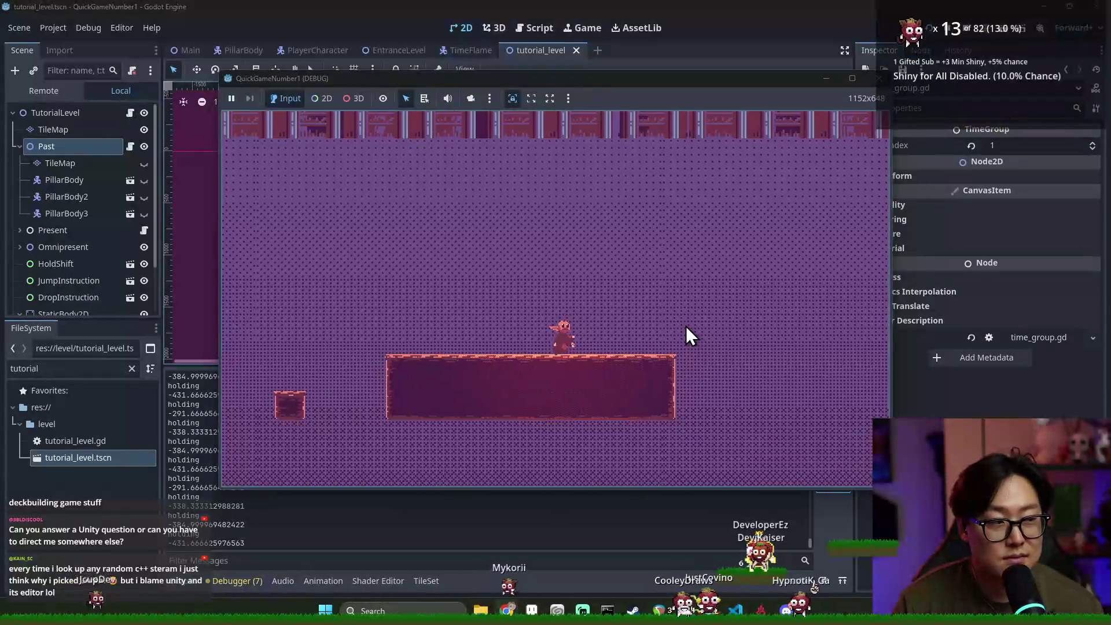
key(a)
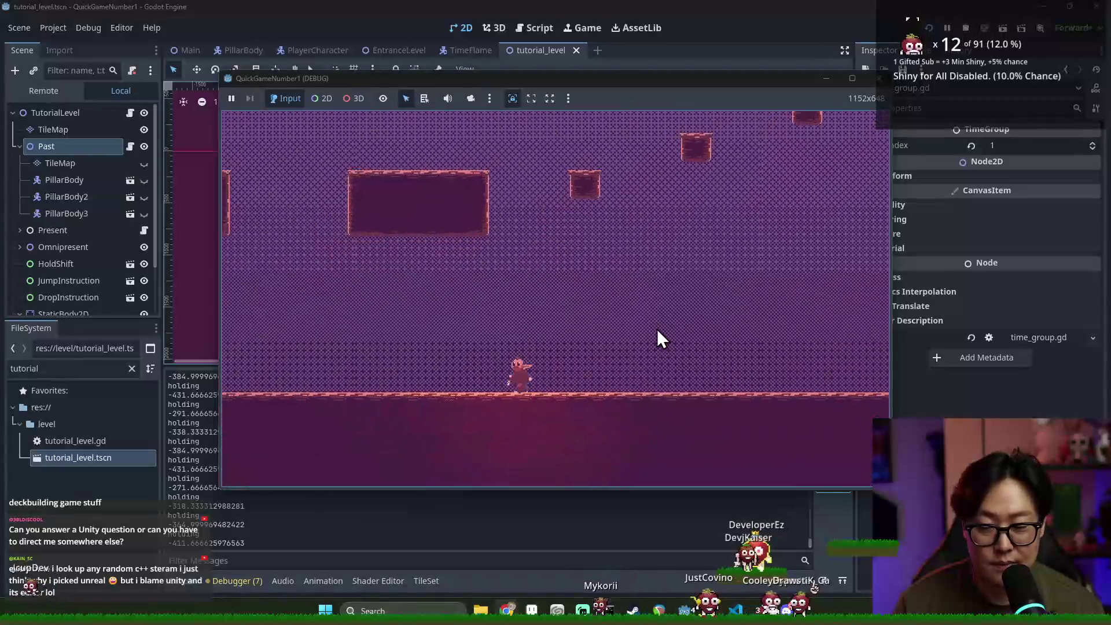
key(a)
key(space)
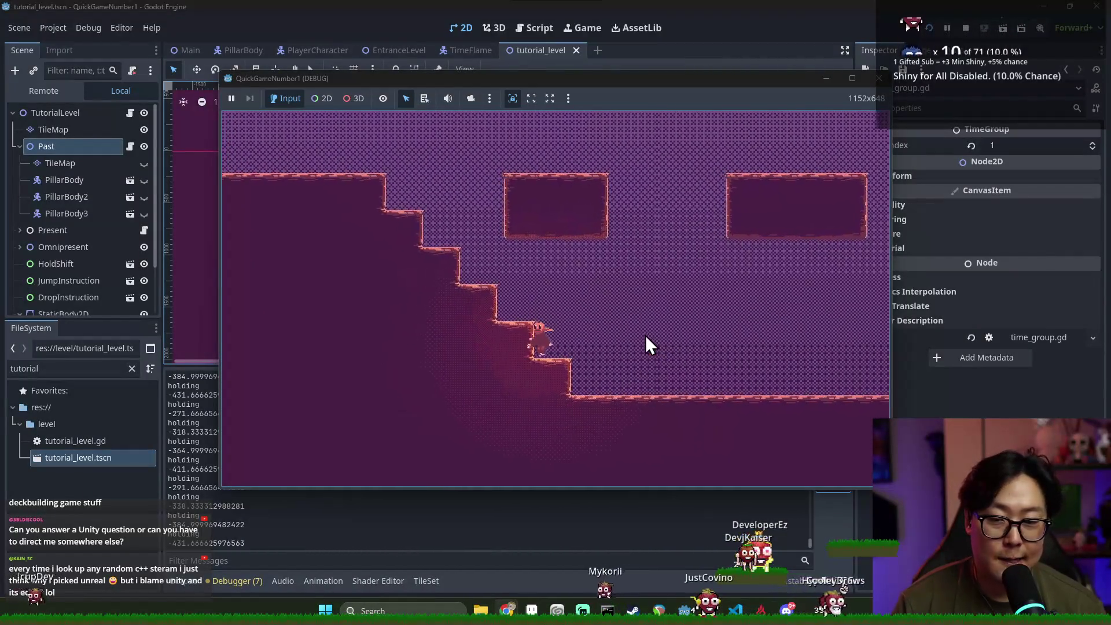
key(a)
key(space)
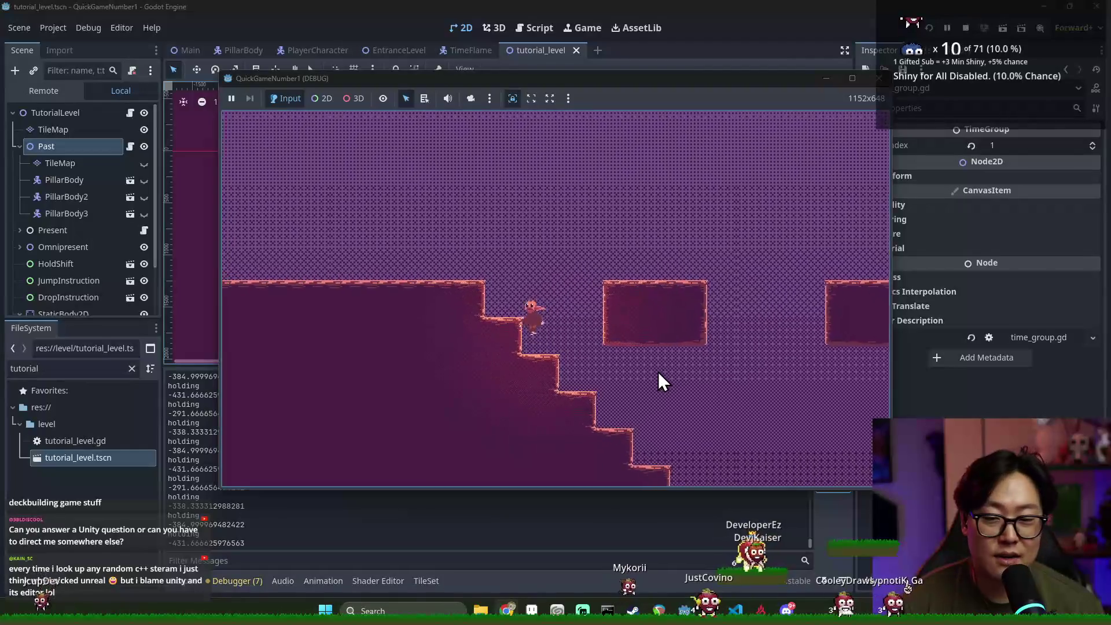
key(a)
key(space)
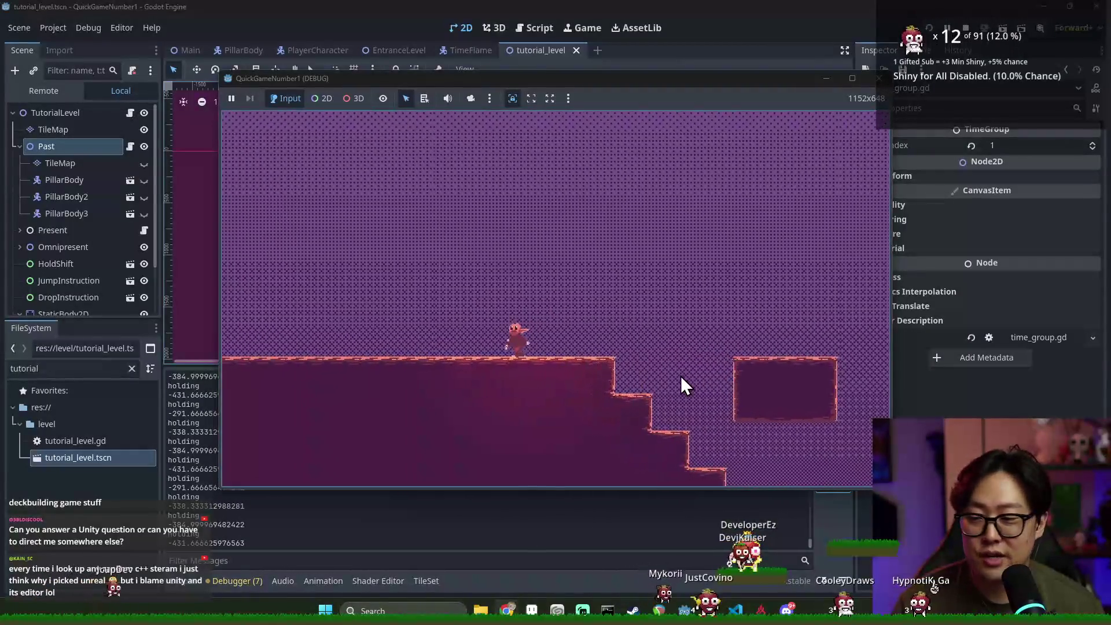
Shift to the flat-floored period, run right across the floating platforms, and test layer swaps on the large platform
key(shift)
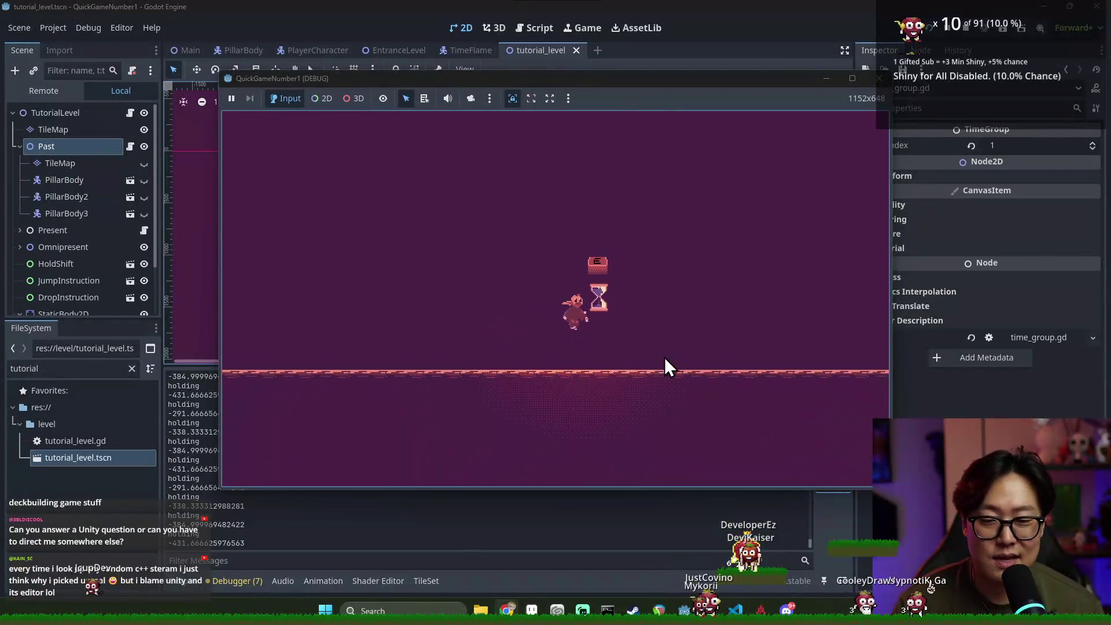
key(space)
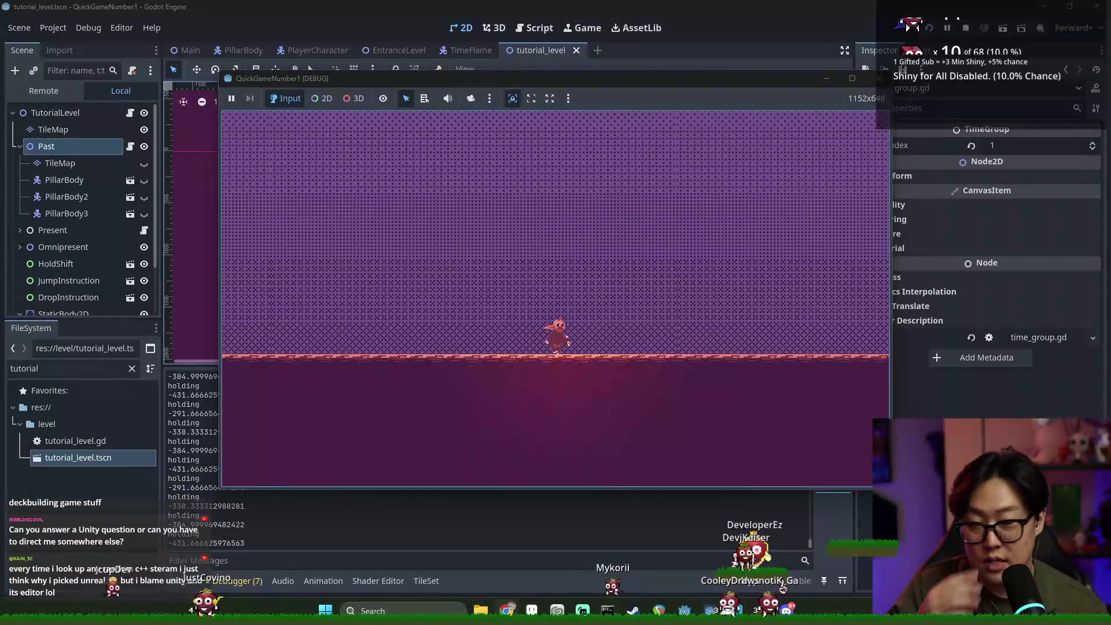
key(Right)
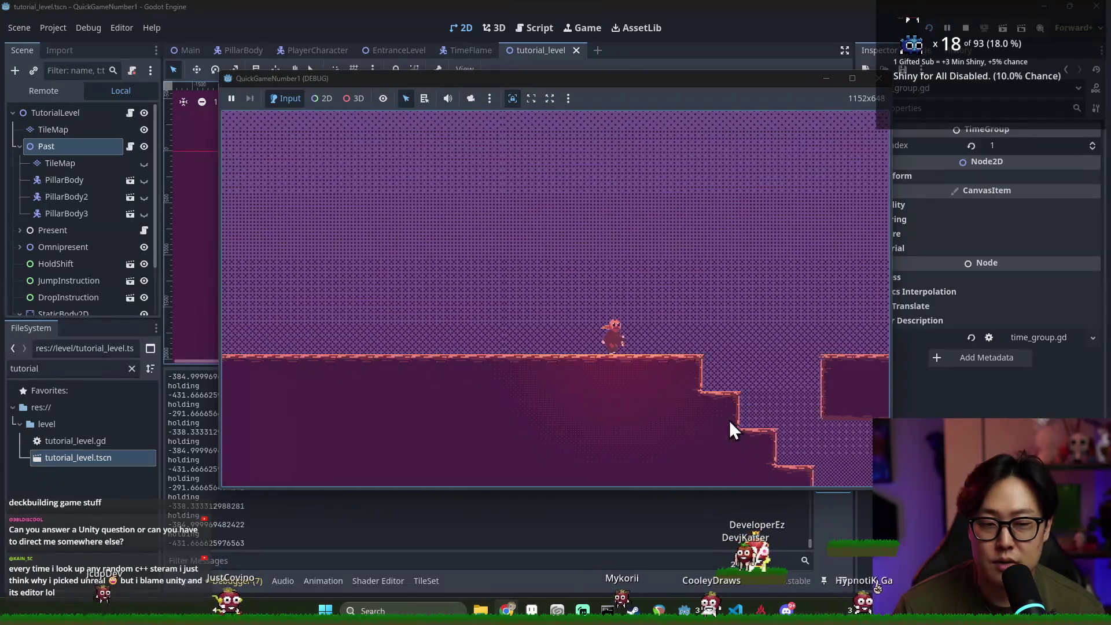
key(Right)
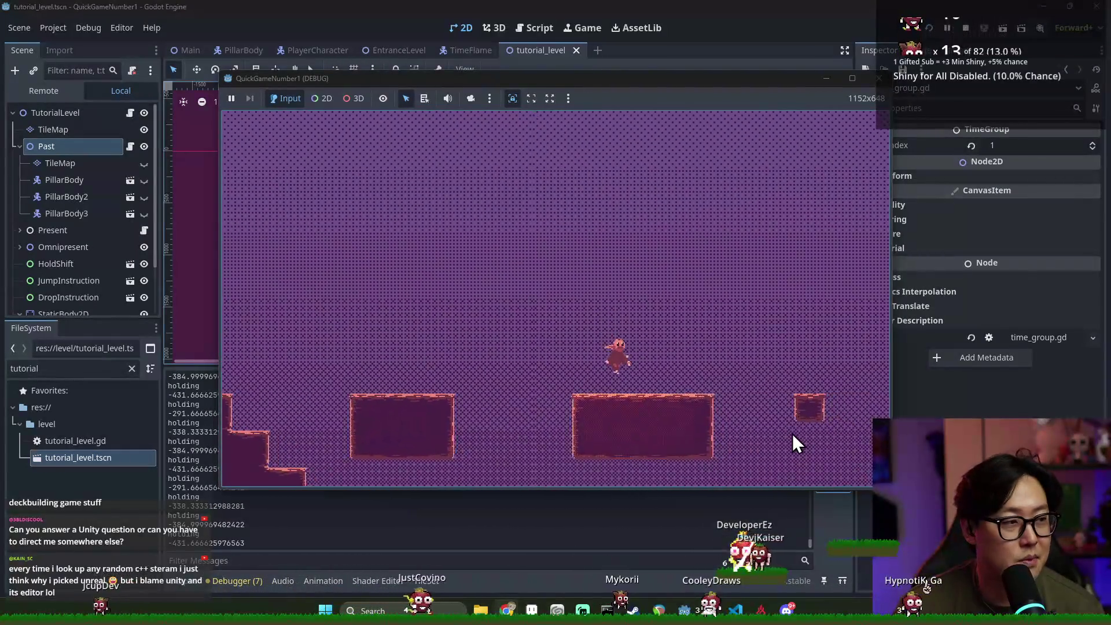
key(Right)
key(space)
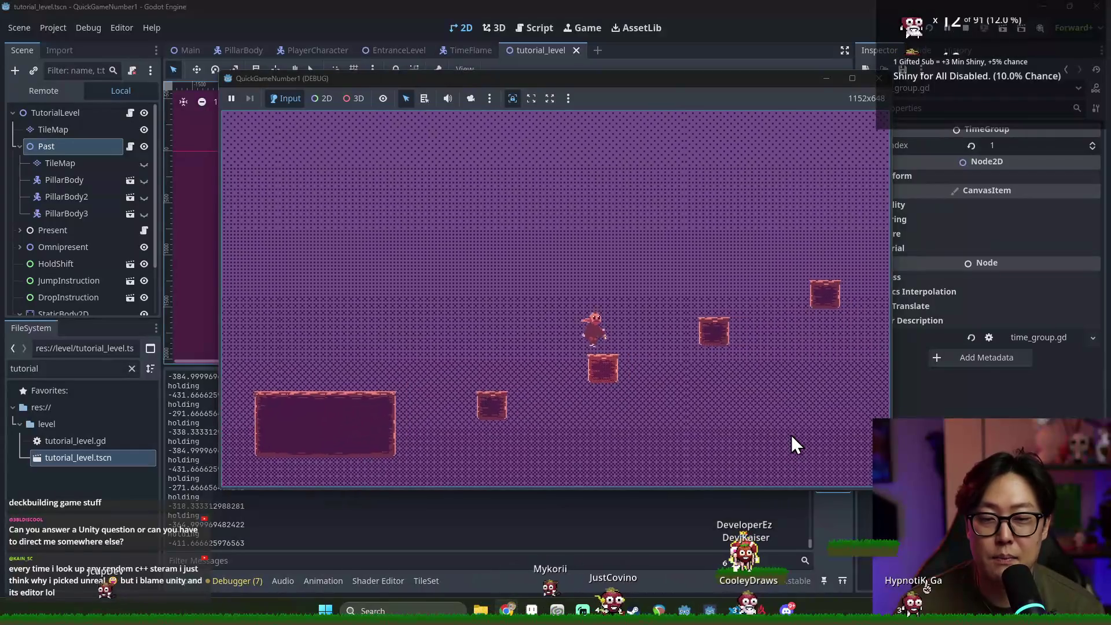
key(Right)
key(space)
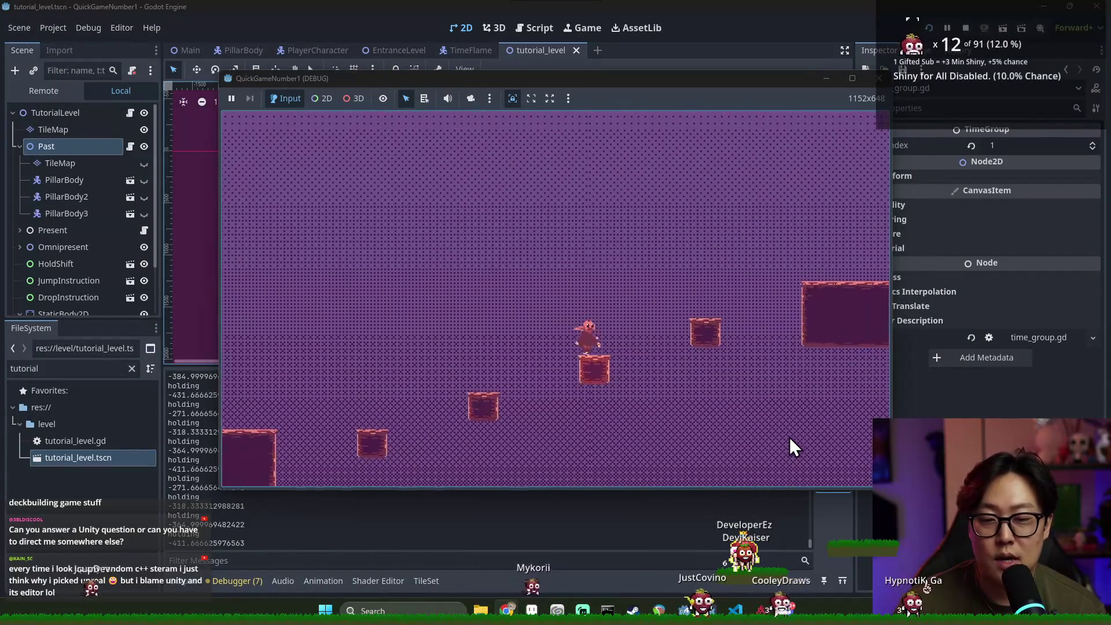
key(Right)
key(space)
key(shift)
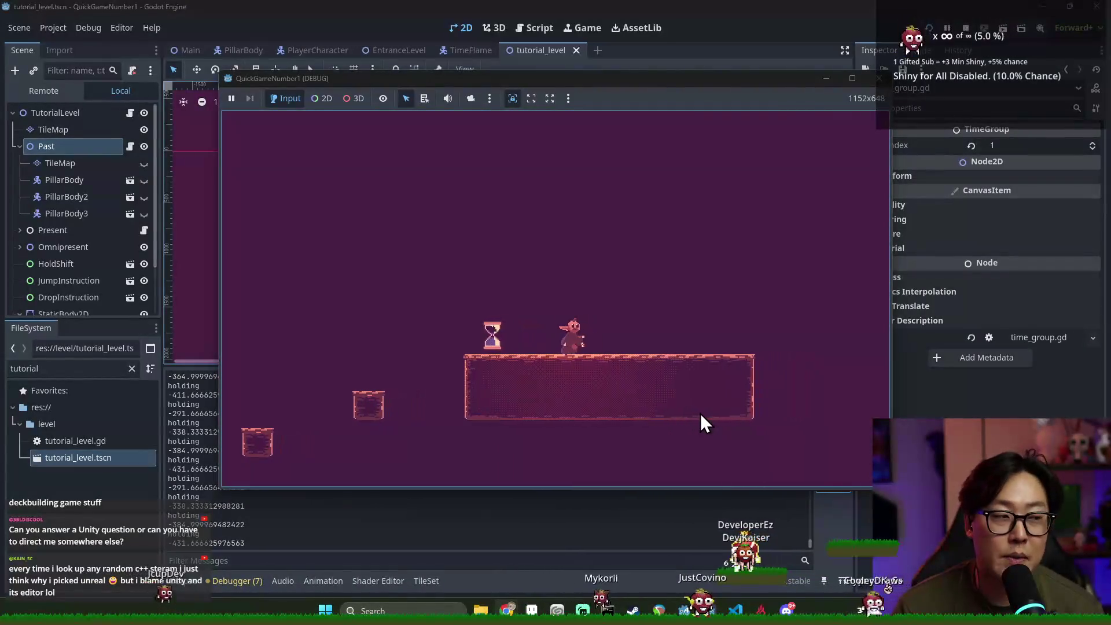
key(Left)
key(shift)
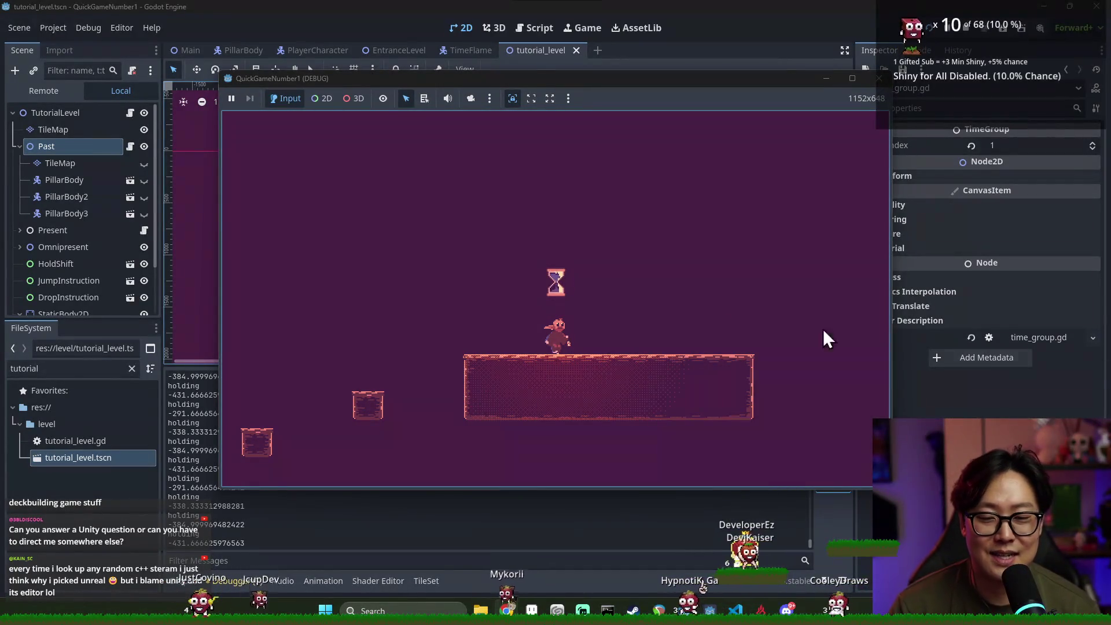
Swap to the pillared period and climb the staircase left onto flat ground
key(Left)
key(Left)
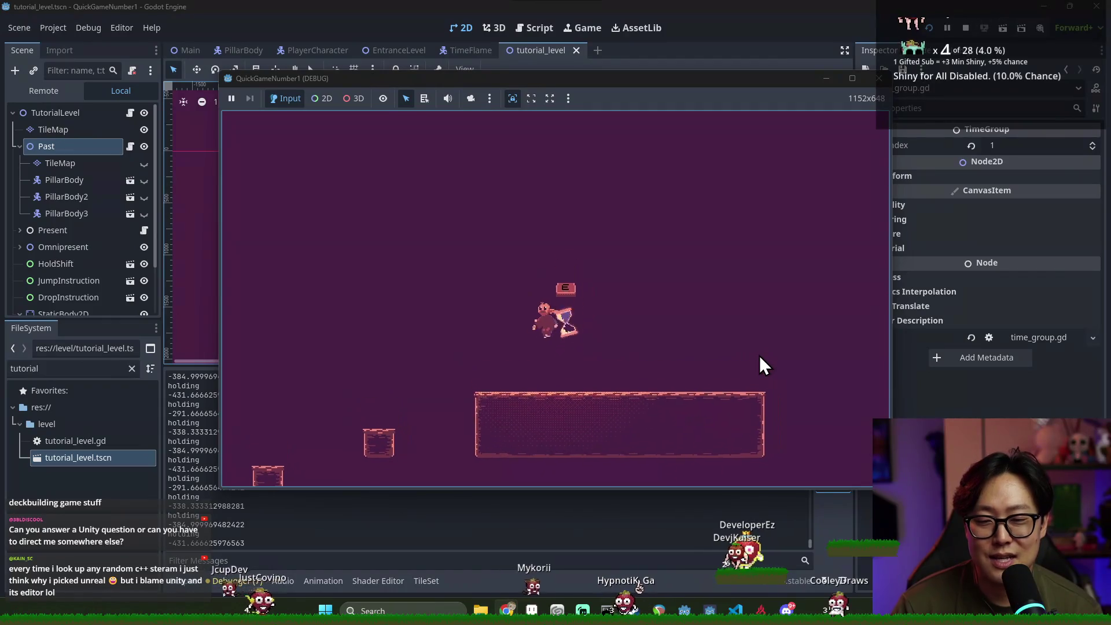
key(shift)
key(Left)
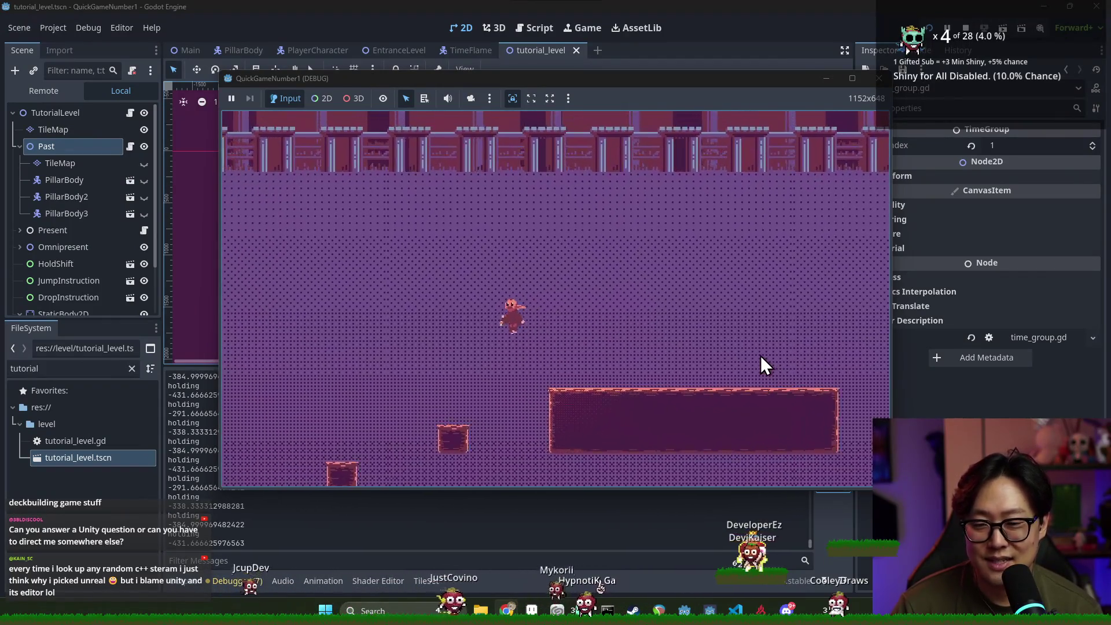
key(Left)
key(space)
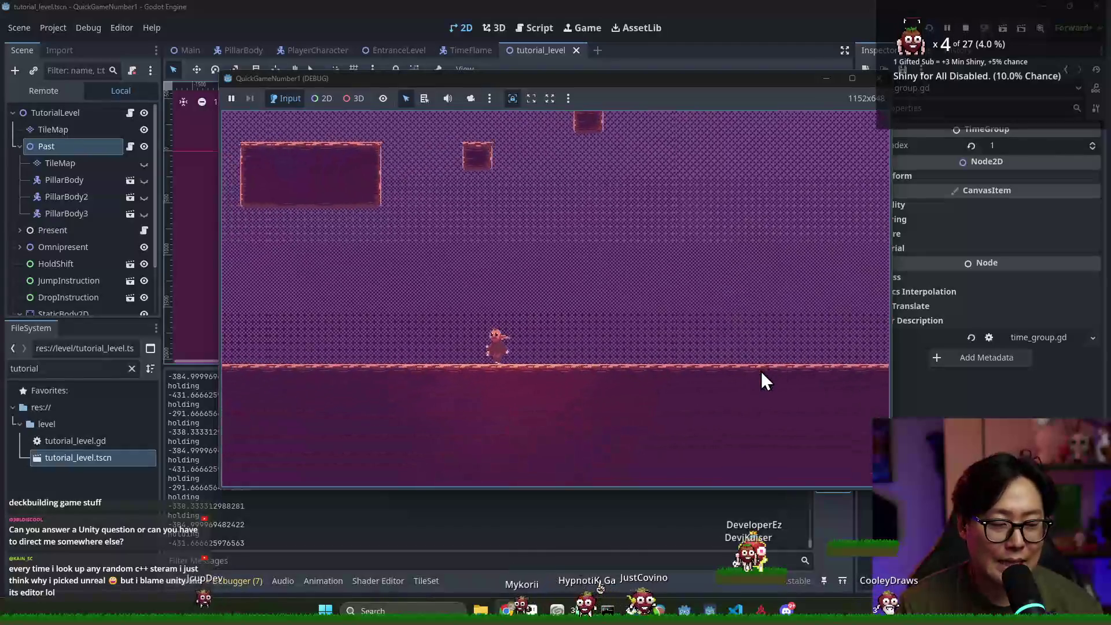
key(Left)
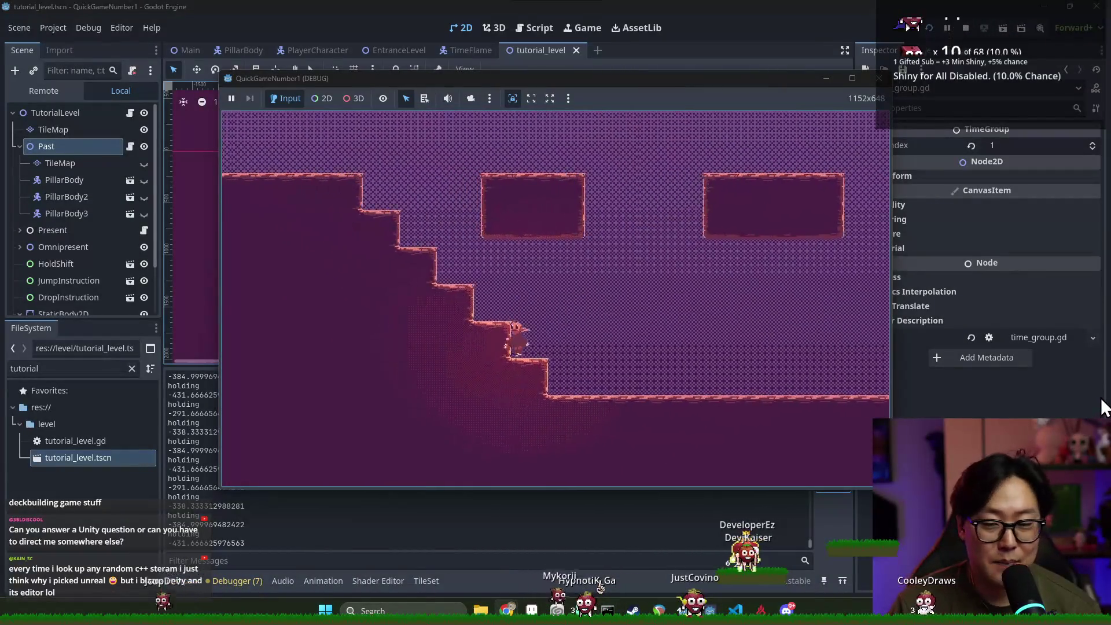
key(space)
key(Left)
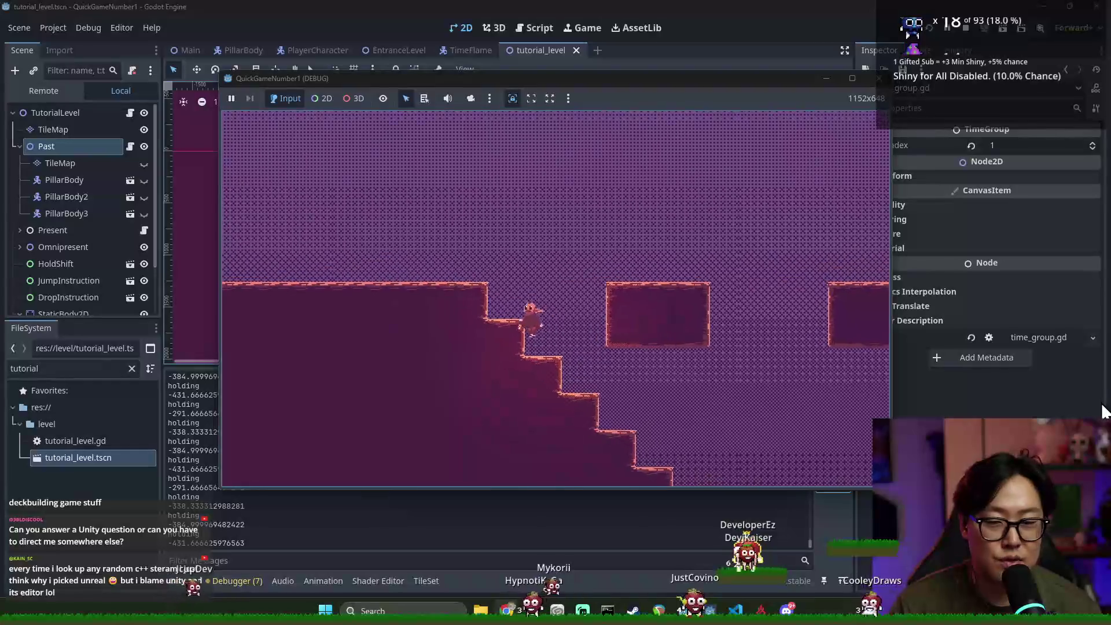
key(space)
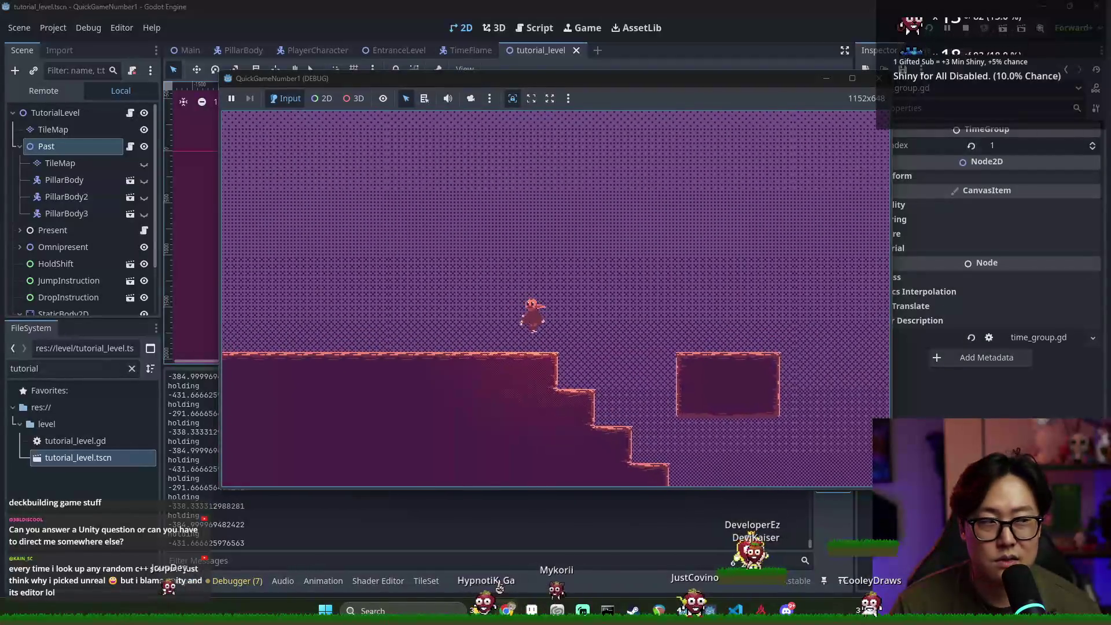
key(Left)
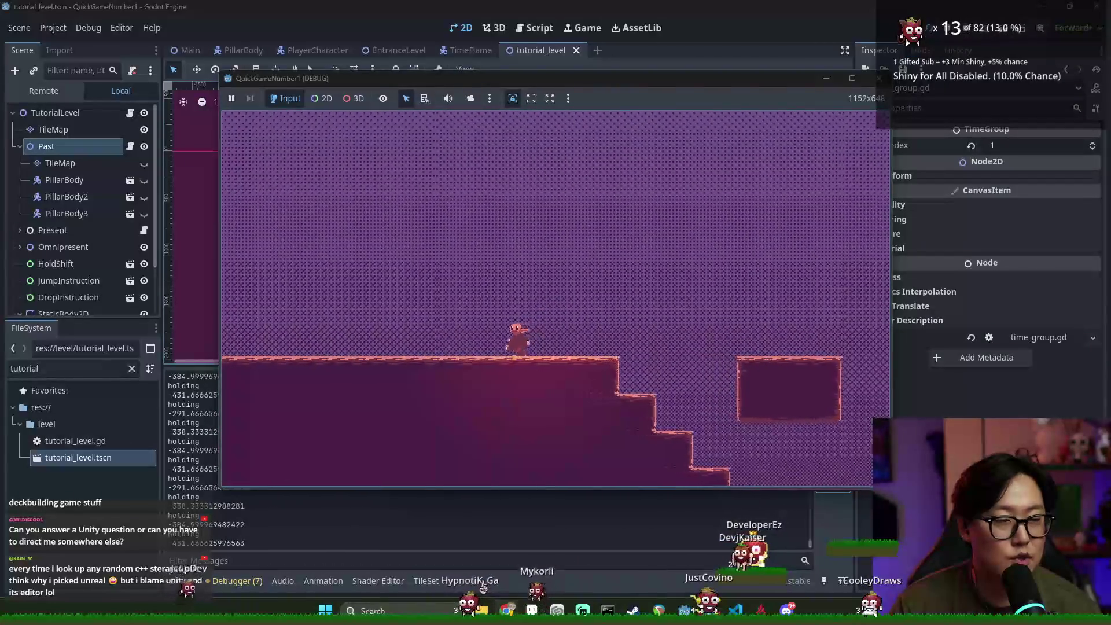
key(Left)
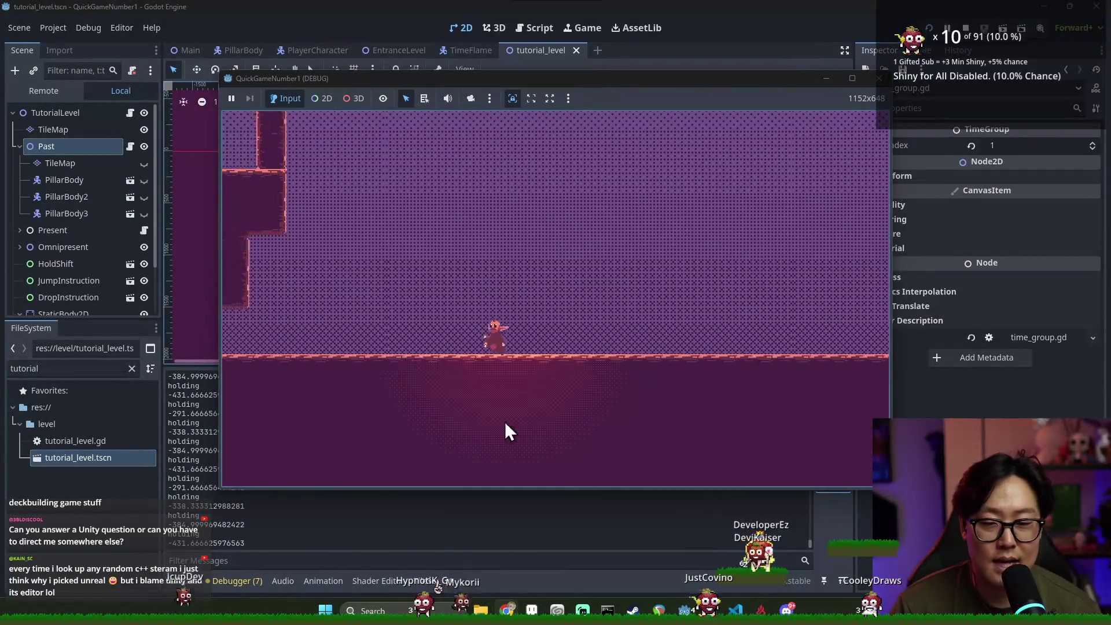
Turn around and jump right over the staircase toward the floating blocks
key(Right)
key(space)
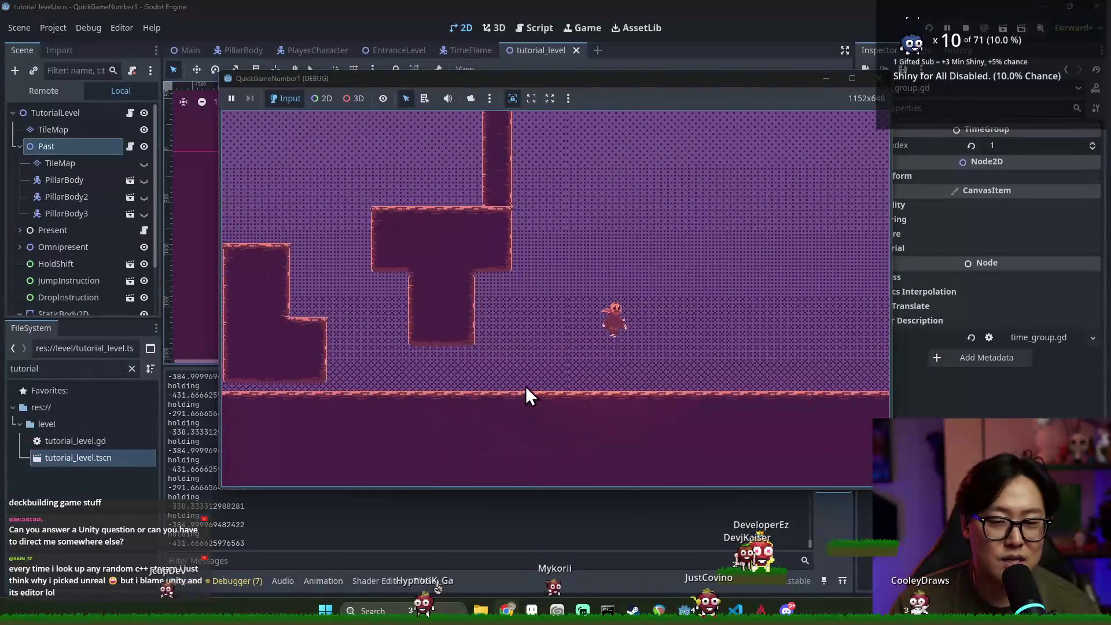
key(Right)
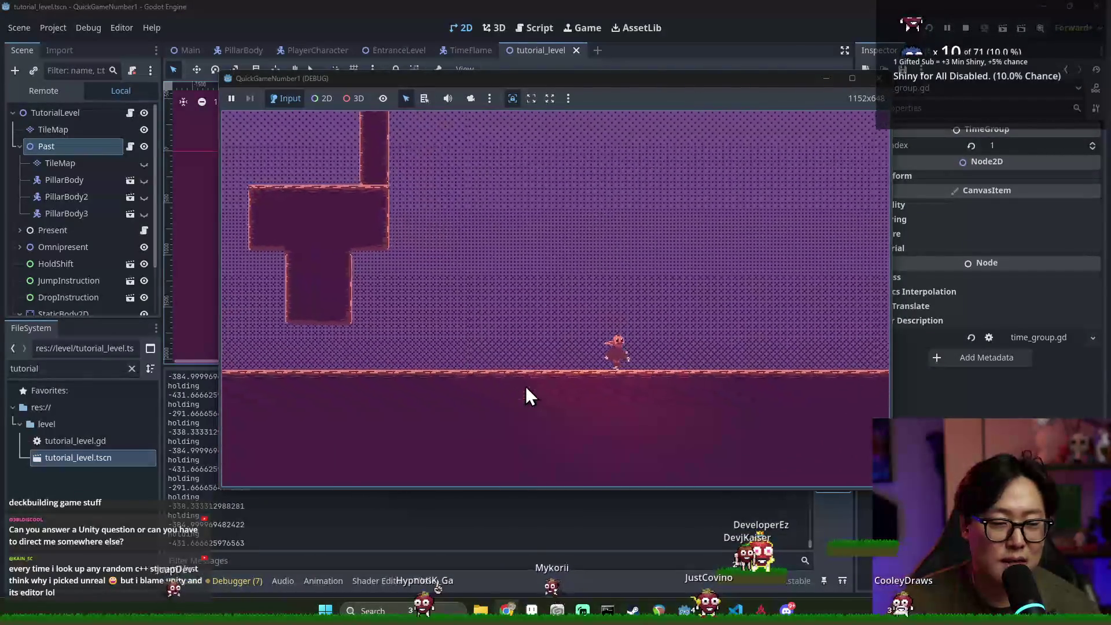
key(Right)
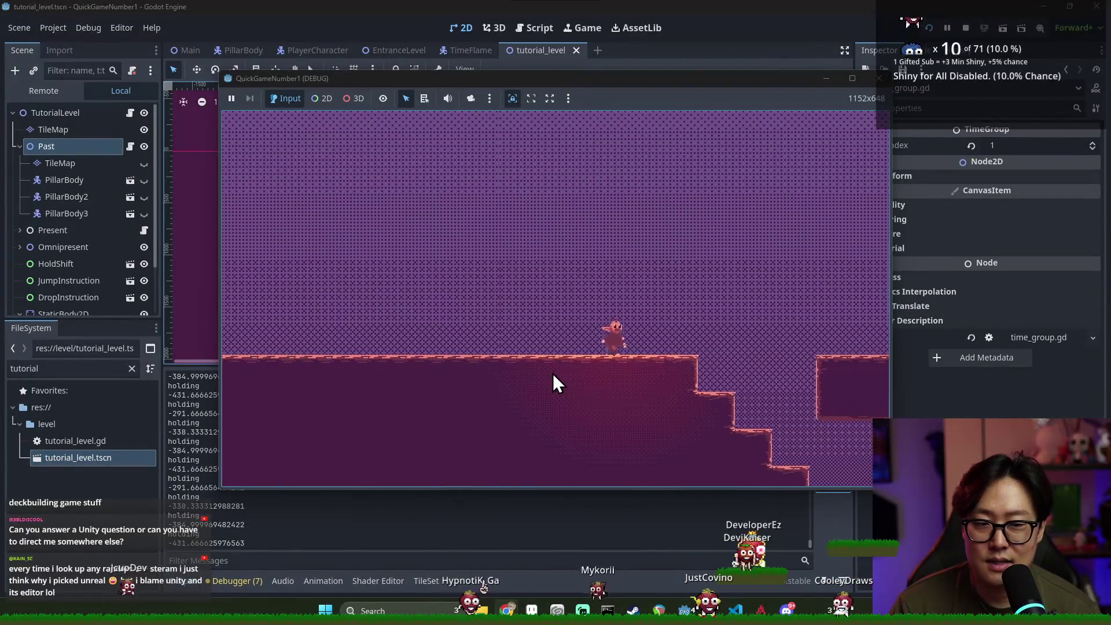
key(space)
key(Right)
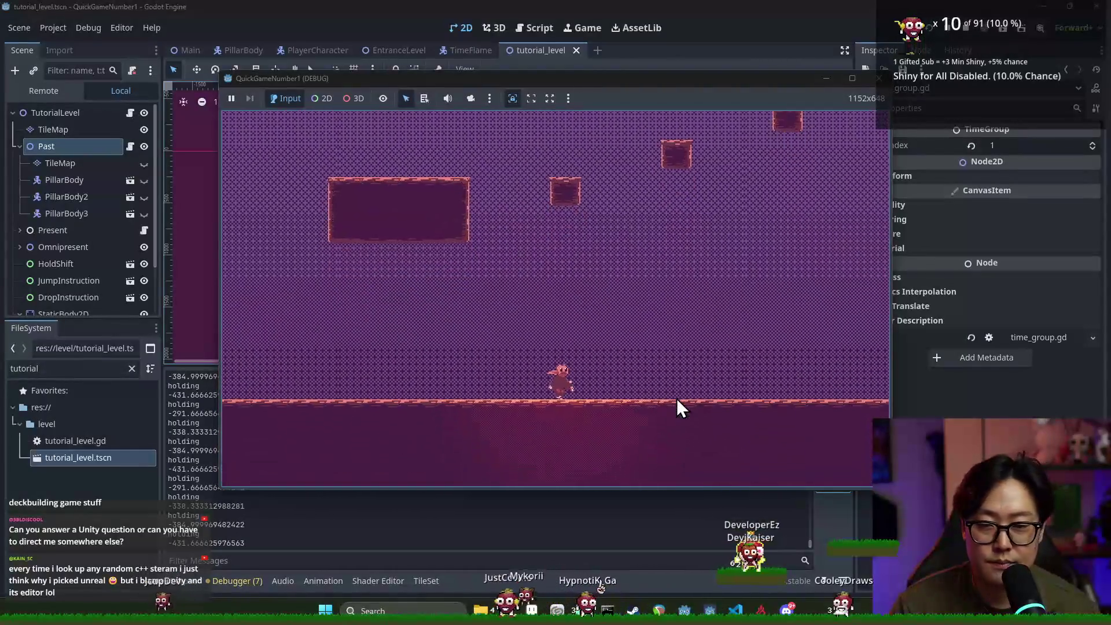
Stop the running game with F8 and save the tutorial_level scene
key(F8)
key(ctrl+s)
scroll(616, 248, up, 8)
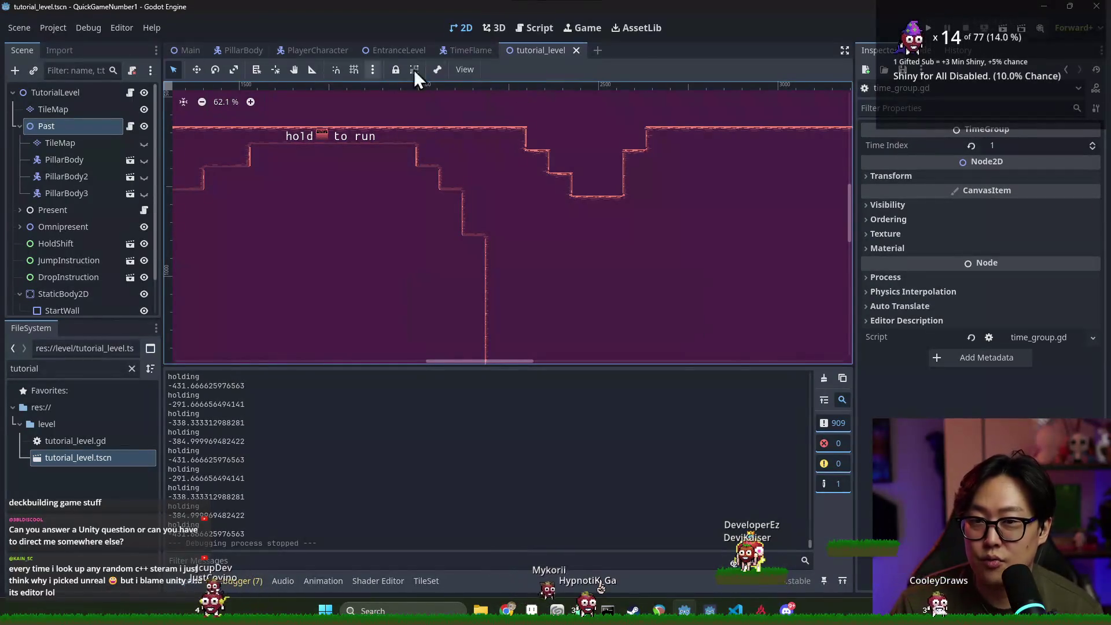
Save the TimeFlame and Main scenes
click(466, 49)
scroll(299, 141, down, 3)
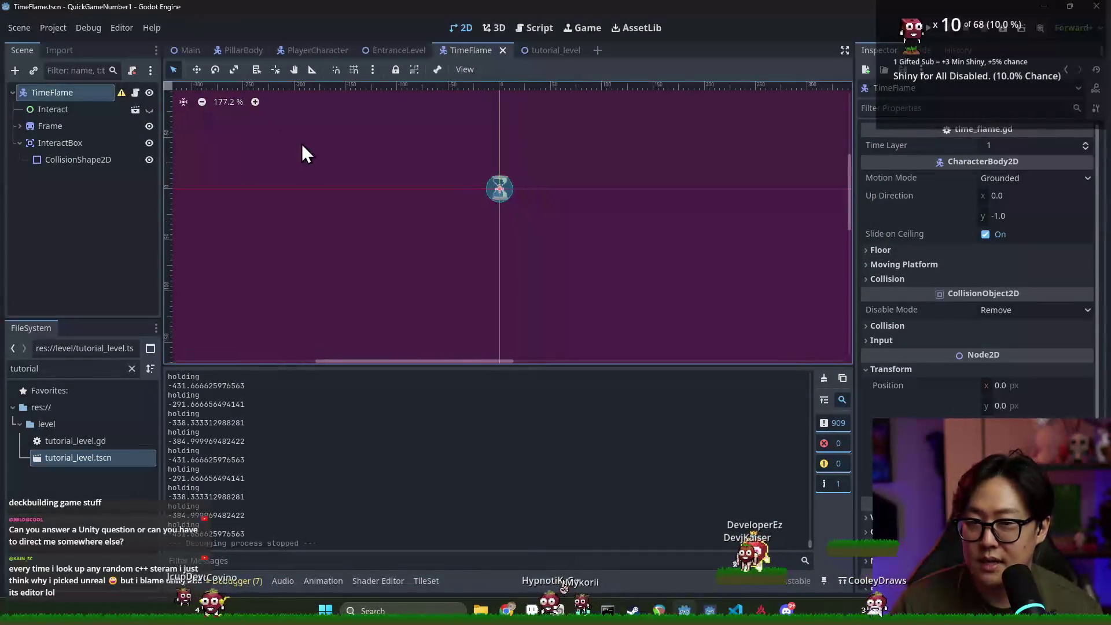
key(ctrl+s)
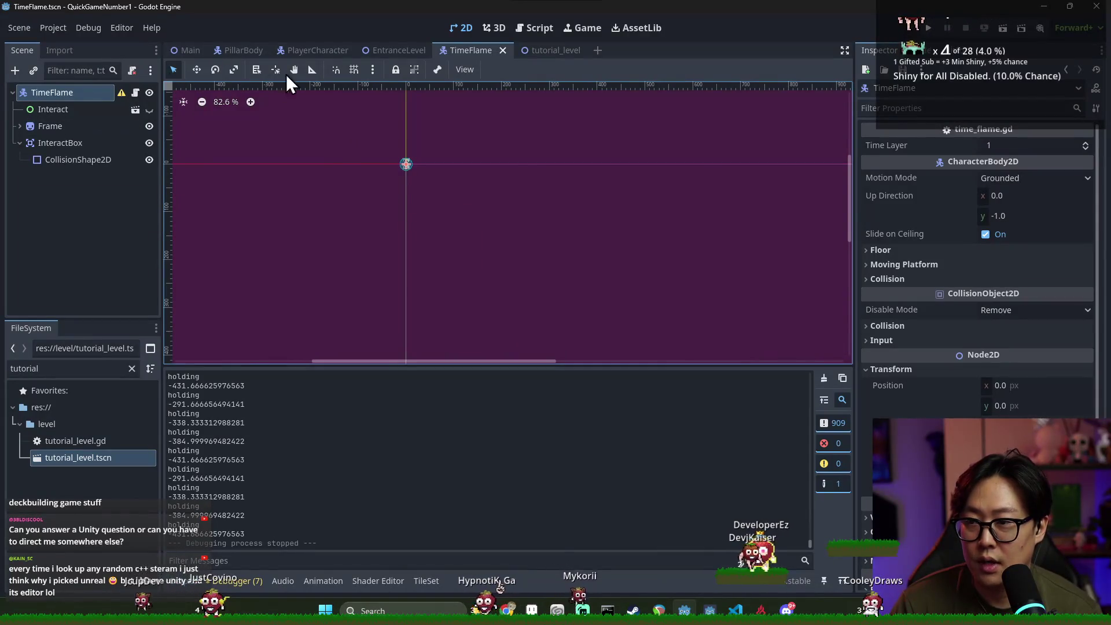
click(184, 51)
key(ctrl+s)
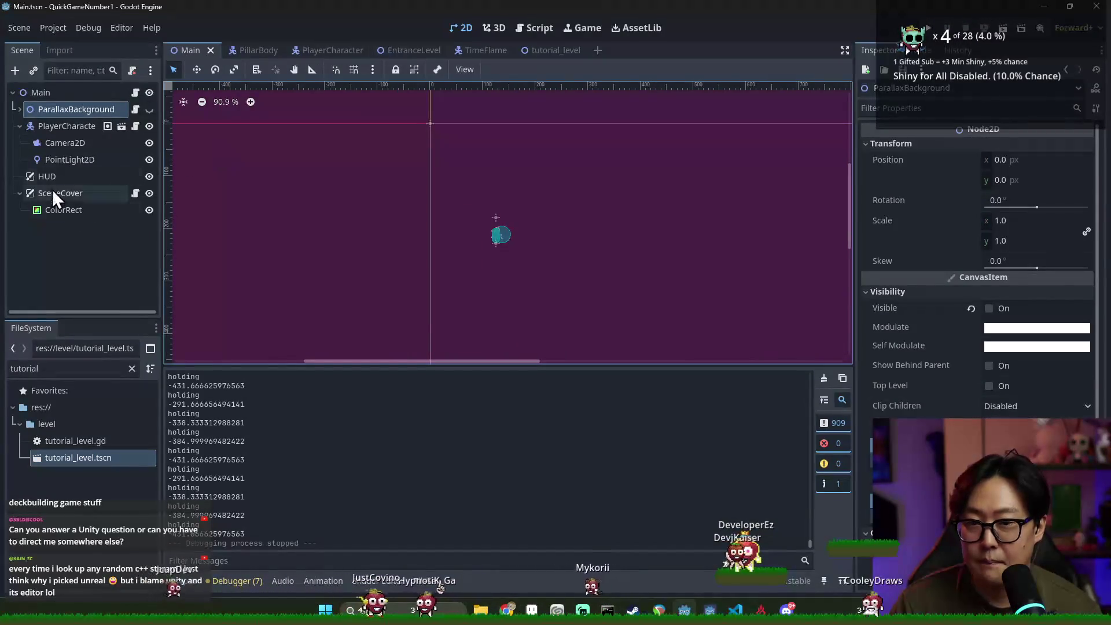
scroll(473, 170, down, 7)
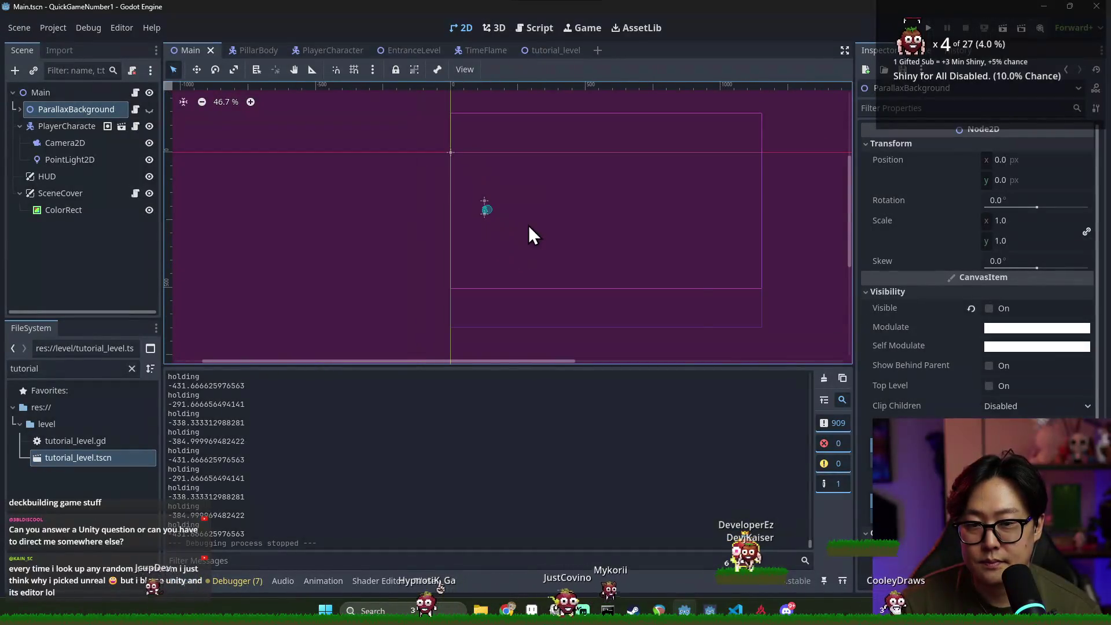
scroll(341, 182, down, 7)
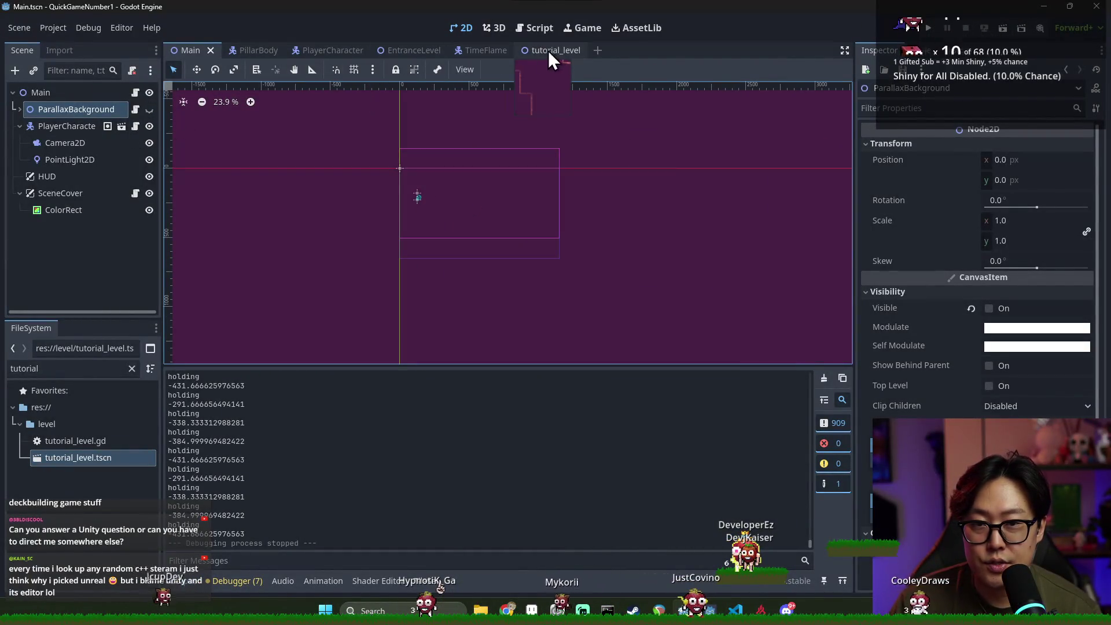
In EntranceLevel, filter files for 'time', instance TimeFlame.tscn, and place it under Omnipresent
click(398, 51)
scroll(293, 262, up, 1)
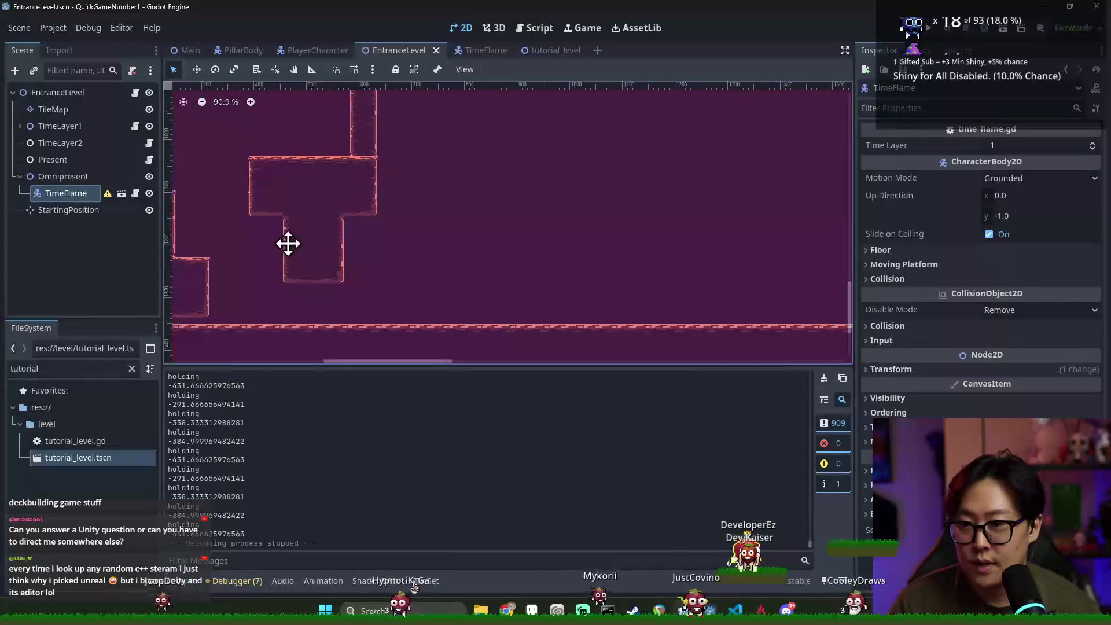
click(51, 176)
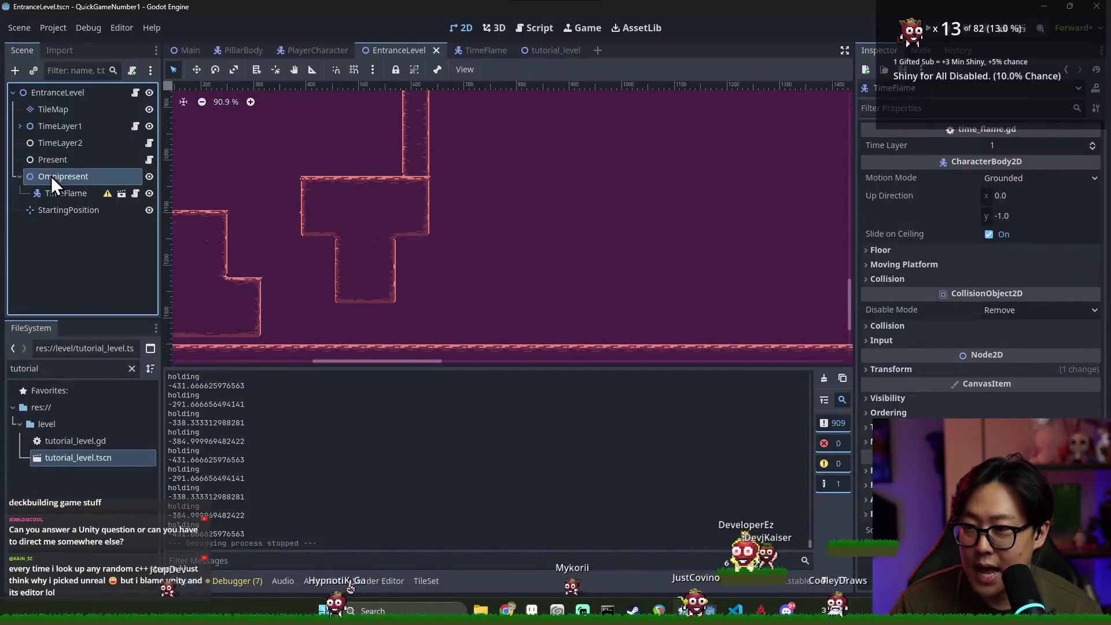
double_click(59, 368)
text(time)
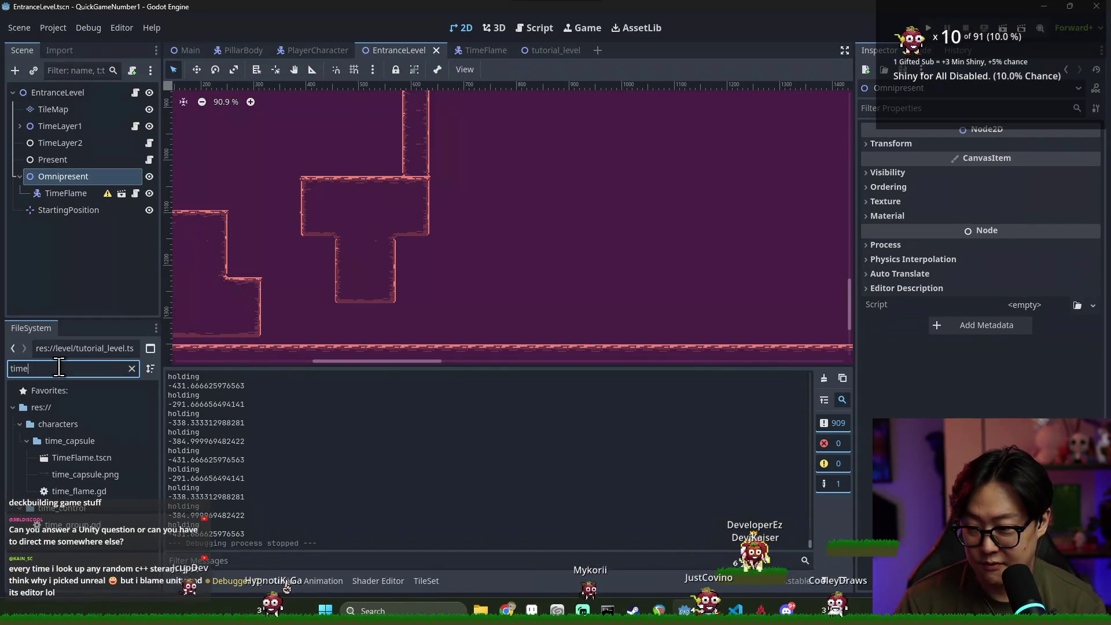
click(92, 457)
mouse_move(81, 154)
mouse_down()
mouse_move(379, 159)
mouse_move(355, 155)
mouse_up()
click(63, 227)
drag(50, 168, 58, 175)
Save the scene and set the new hourglass's Time Layer to 2
key(ctrl+s)
scroll(341, 160, up, 5)
scroll(342, 167, up, 1)
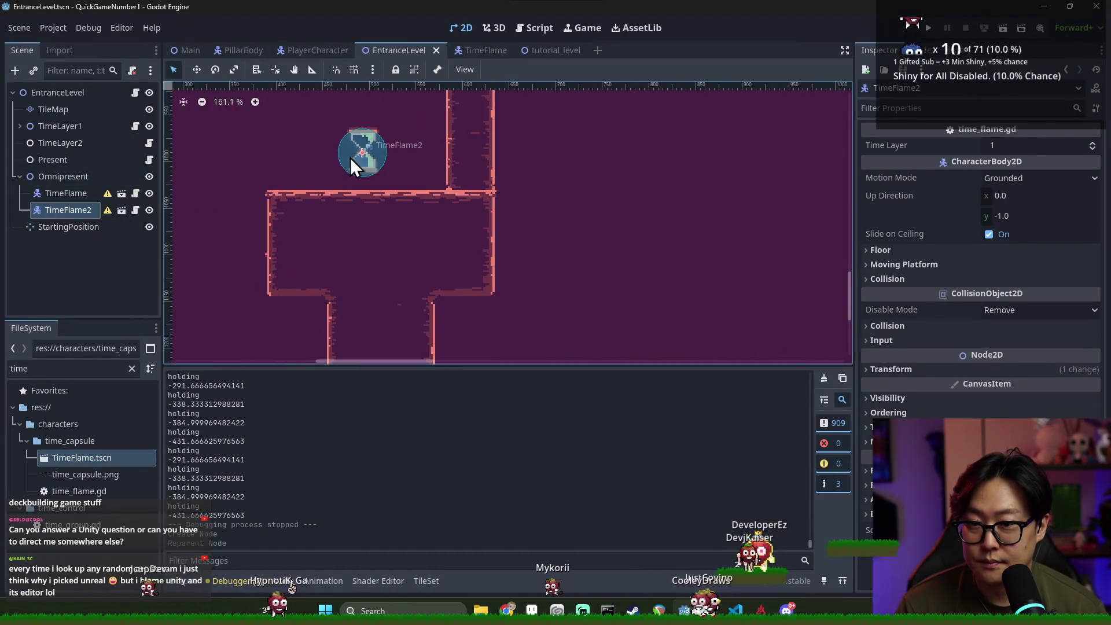
text(2)
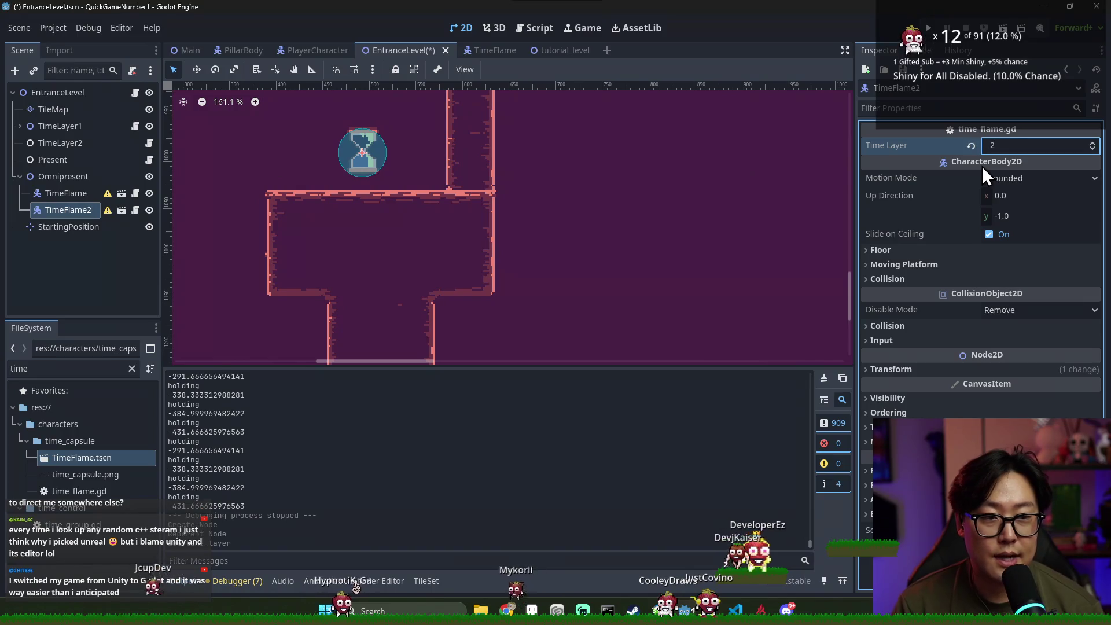
click(71, 140)
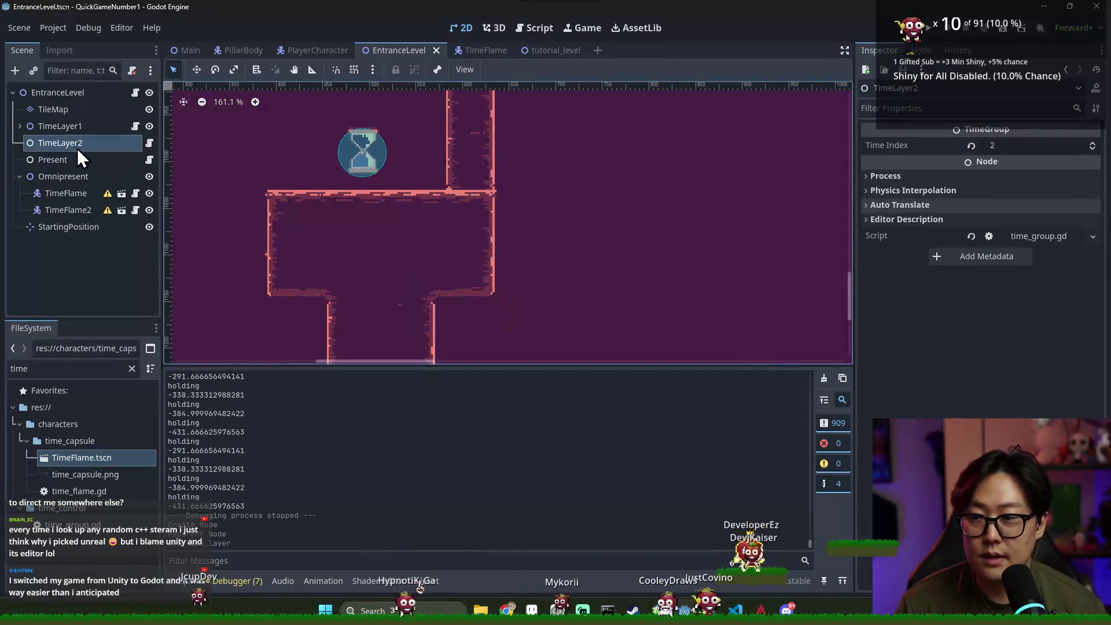
right_click(57, 127)
Add a TileMapLayer child node under TimeLayer2
click(54, 128)
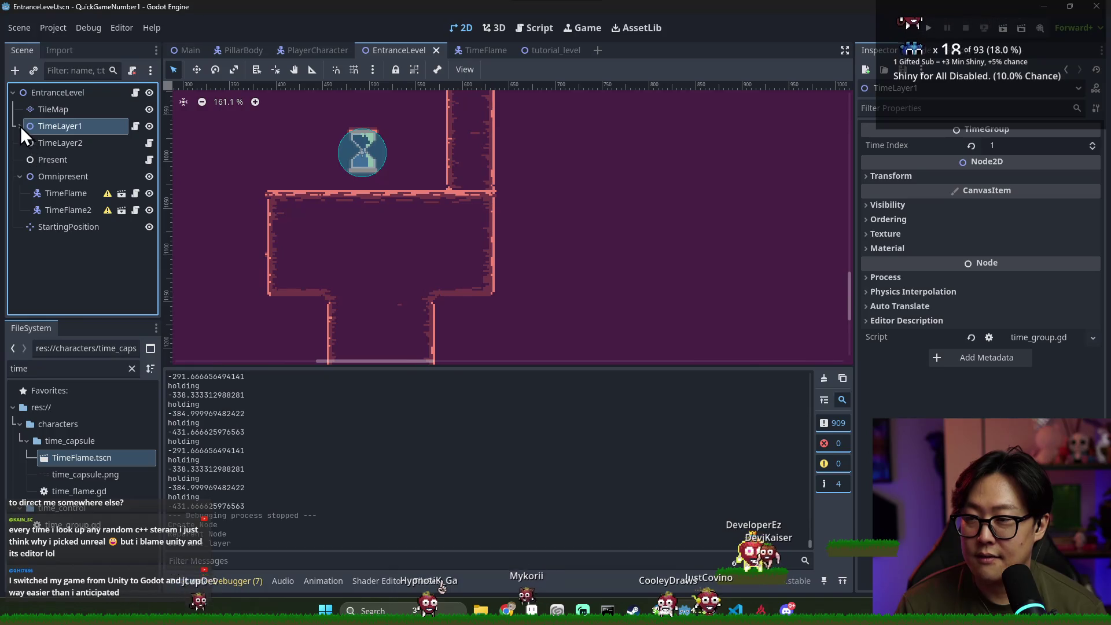
right_click(53, 143)
click(75, 148)
text(tile)
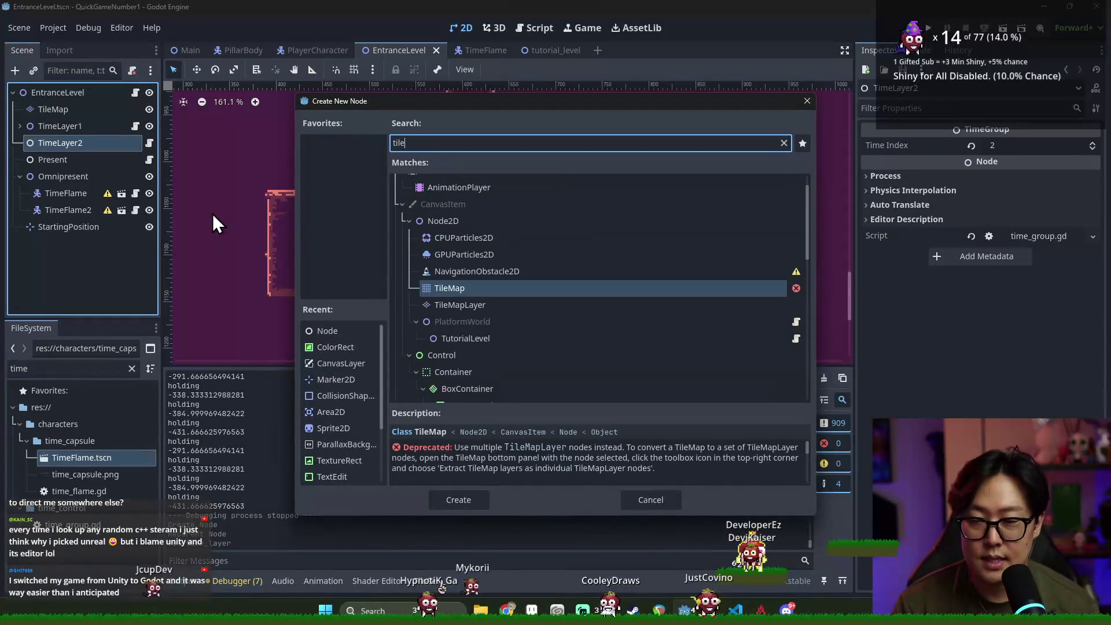
text(map)
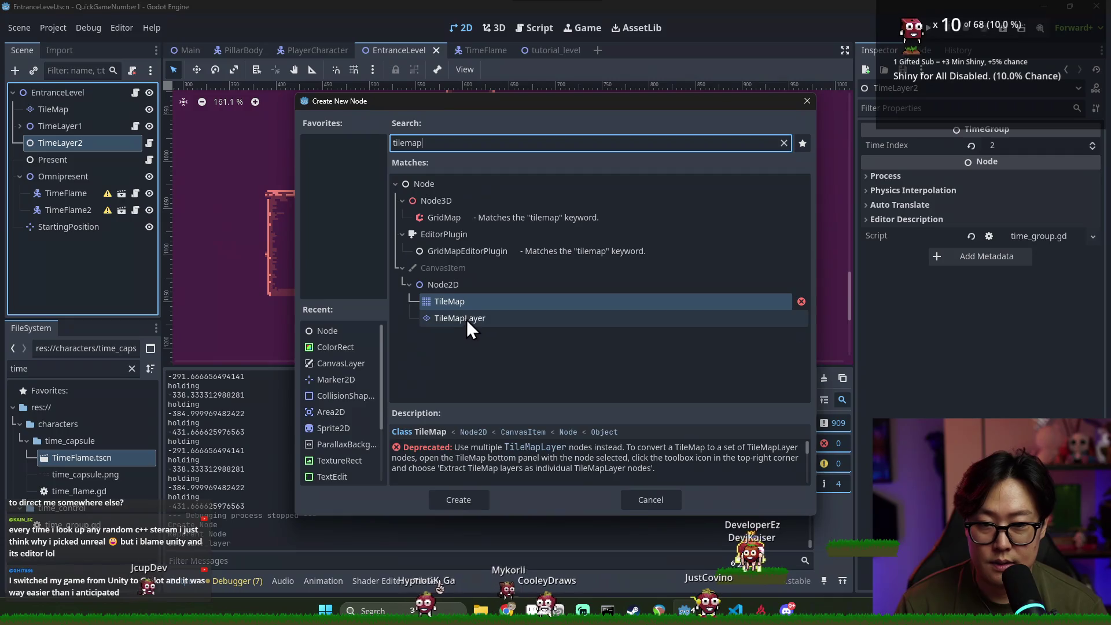
click(466, 320)
double_click(474, 318)
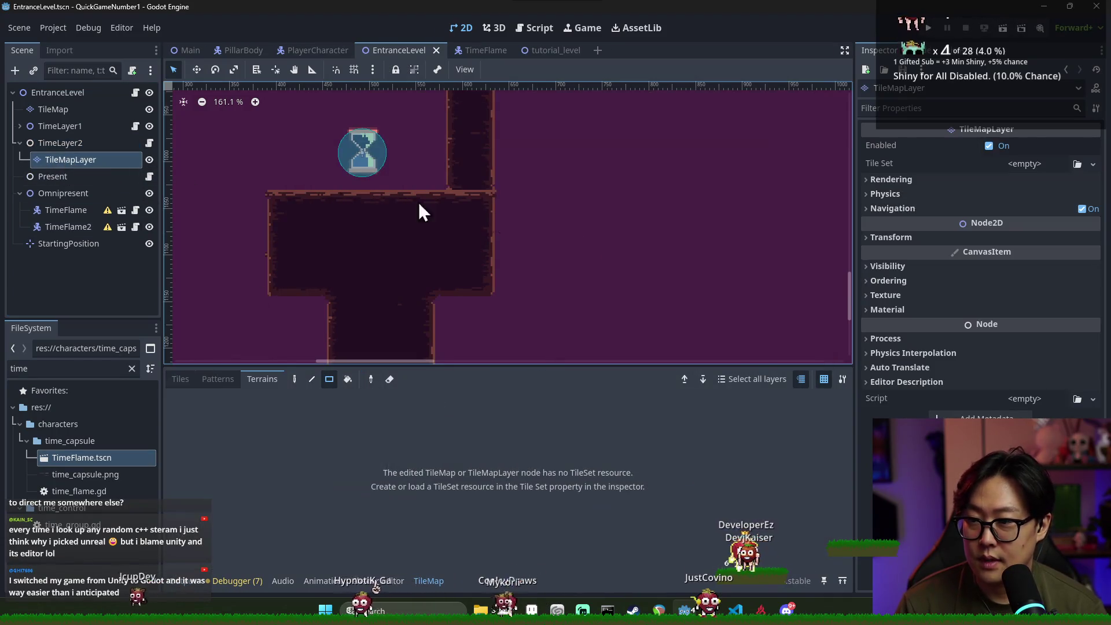
Quick Load MainTileSet.tres as its Tile Set, select the default terrain, and save
click(1042, 161)
click(1018, 224)
double_click(479, 173)
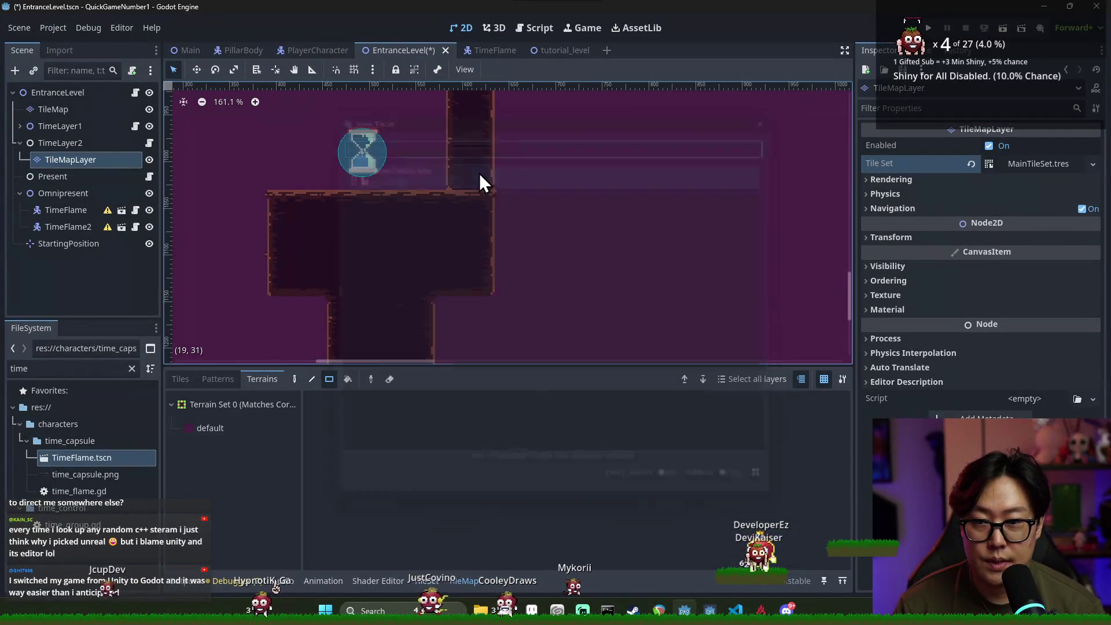
click(205, 425)
scroll(487, 294, down, 3)
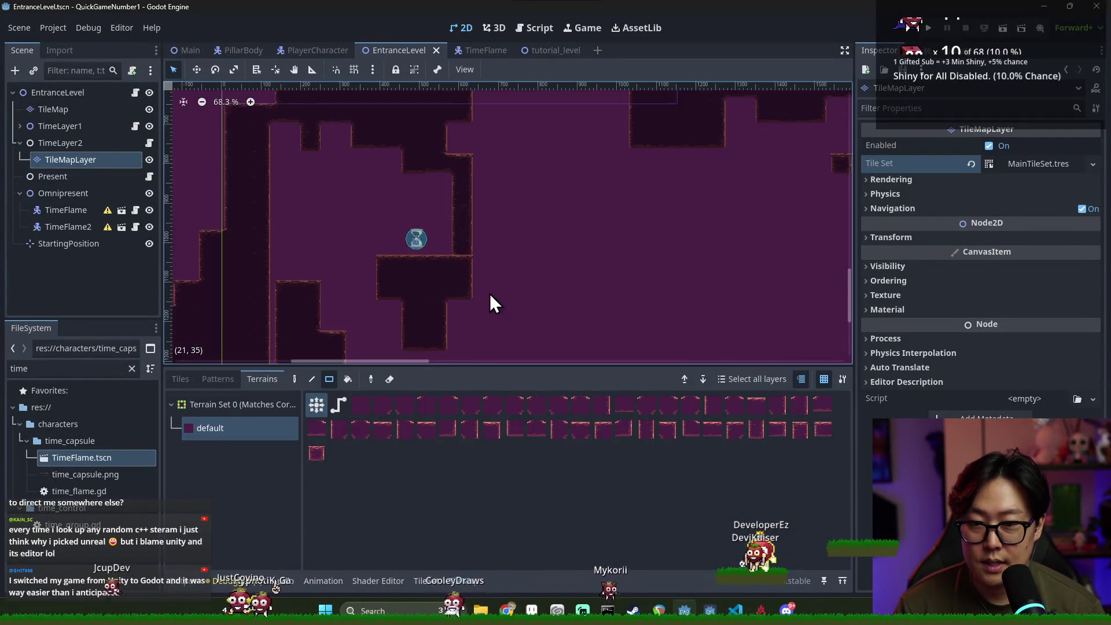
key(ctrl+s)
Pan the level view, save again, and pick the terrain tile to paint with
scroll(689, 238, down, 1)
scroll(533, 278, right, 10)
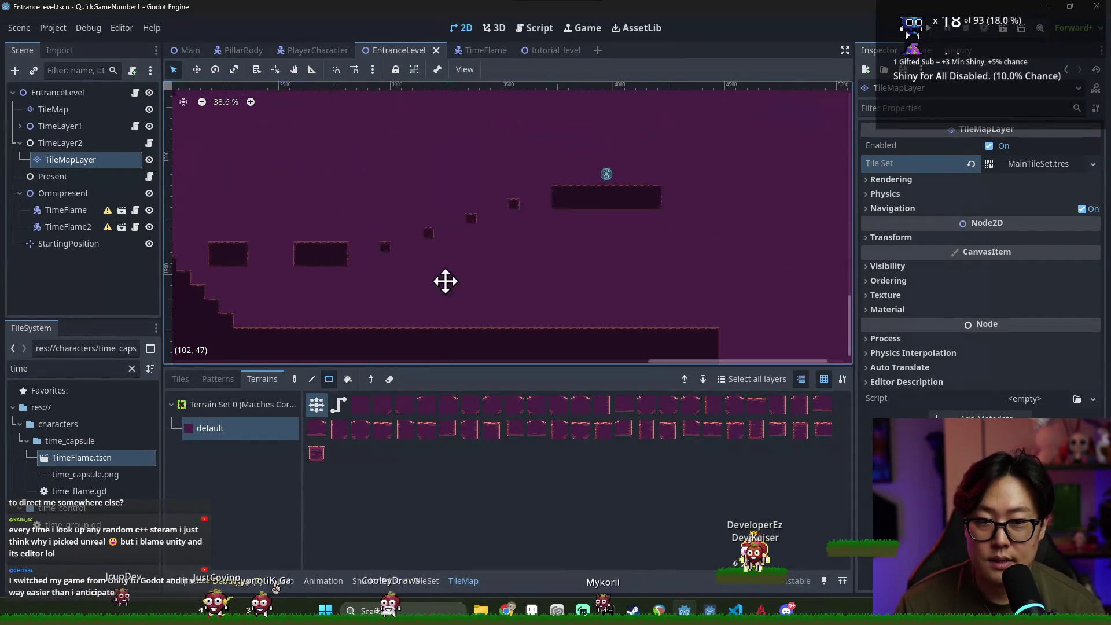
drag(531, 262, 491, 254)
key(ctrl+s)
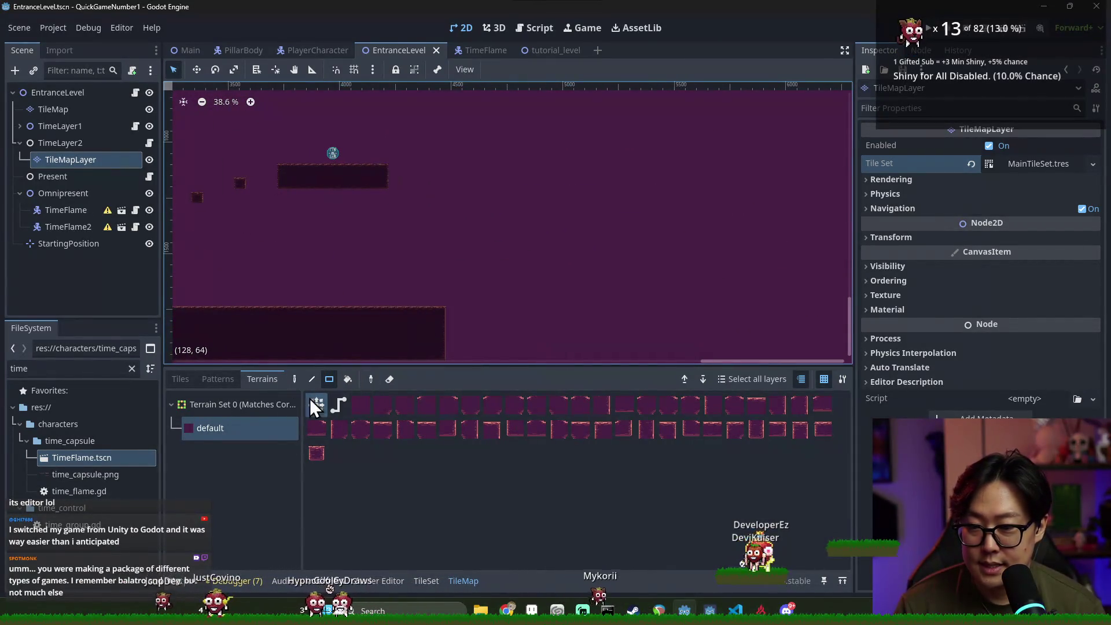
scroll(677, 290, left, 10)
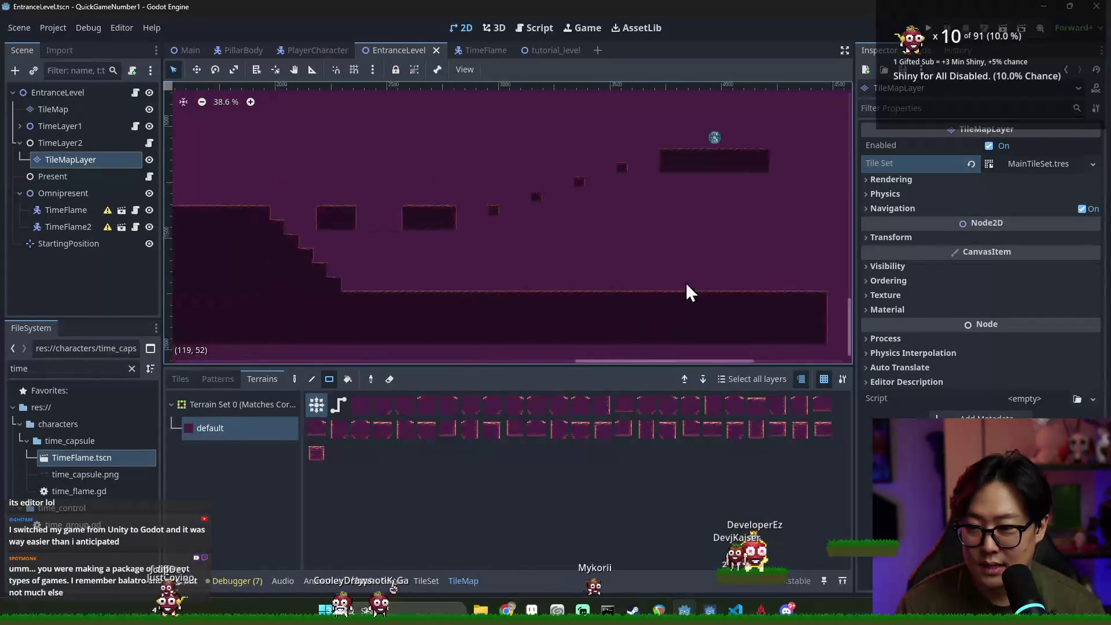
scroll(598, 341, up, 1)
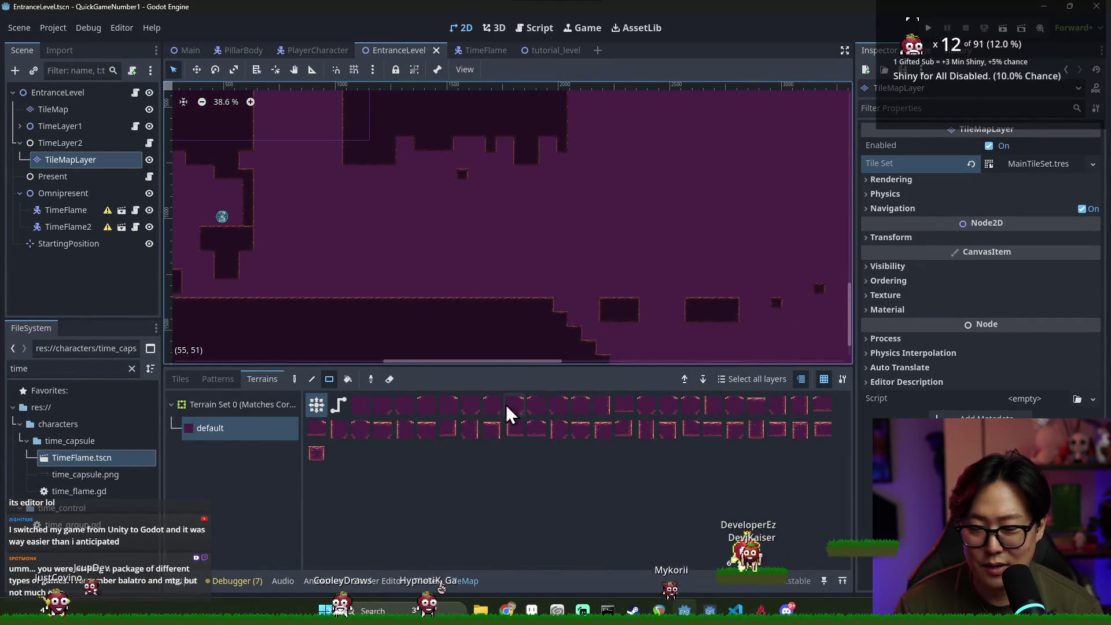
click(315, 408)
Paint a long terrain platform above the floor in TimeLayer2's layer and save
click(294, 379)
scroll(397, 231, up, 2)
mouse_move(397, 230)
mouse_down()
mouse_move(540, 218)
mouse_move(450, 235)
mouse_up()
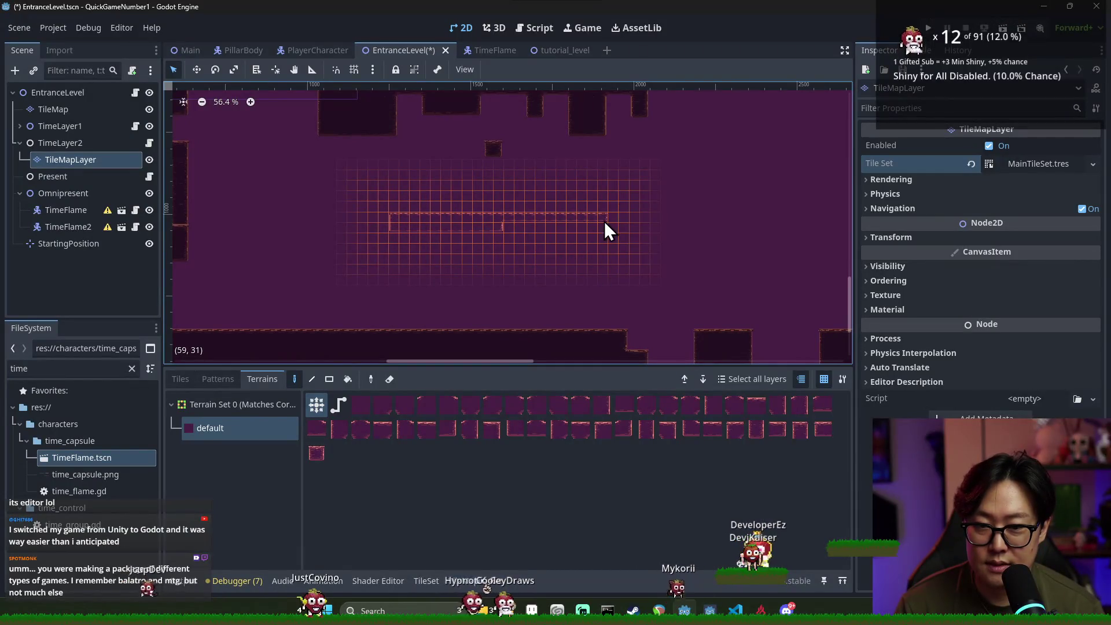
mouse_move(490, 135)
mouse_down()
mouse_move(505, 204)
mouse_move(504, 161)
mouse_move(496, 151)
mouse_move(493, 216)
mouse_move(488, 163)
mouse_up()
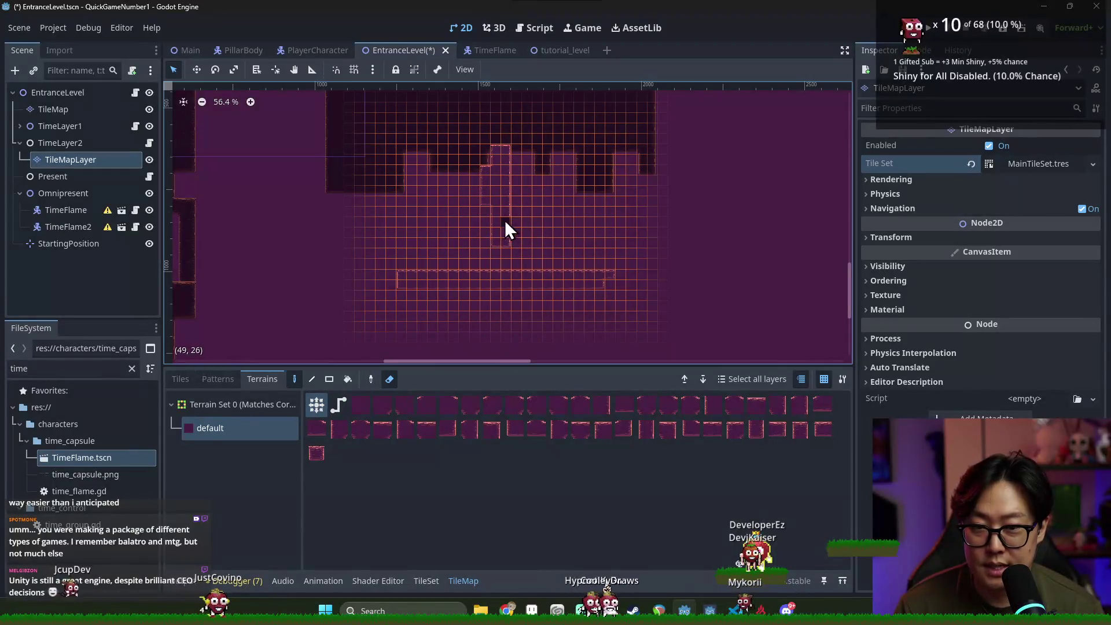
key(ctrl+s)
scroll(370, 260, down, 2)
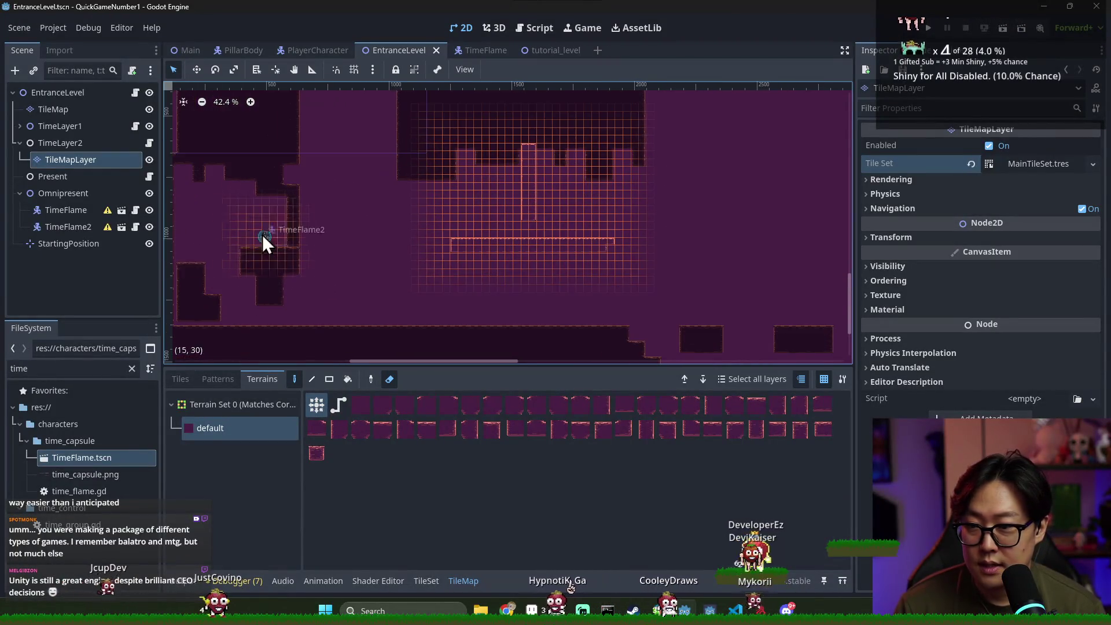
Save, then expand TimeLayer1, select its TileMap, and choose the default terrain
click(64, 144)
key(ctrl+s)
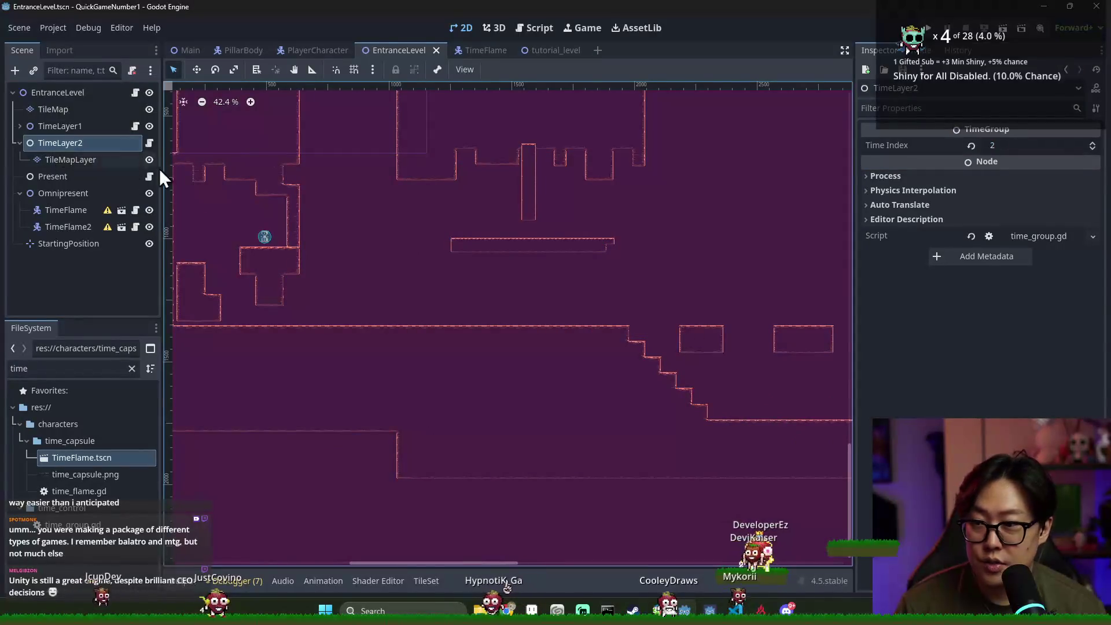
key(ctrl+s)
click(20, 125)
click(58, 143)
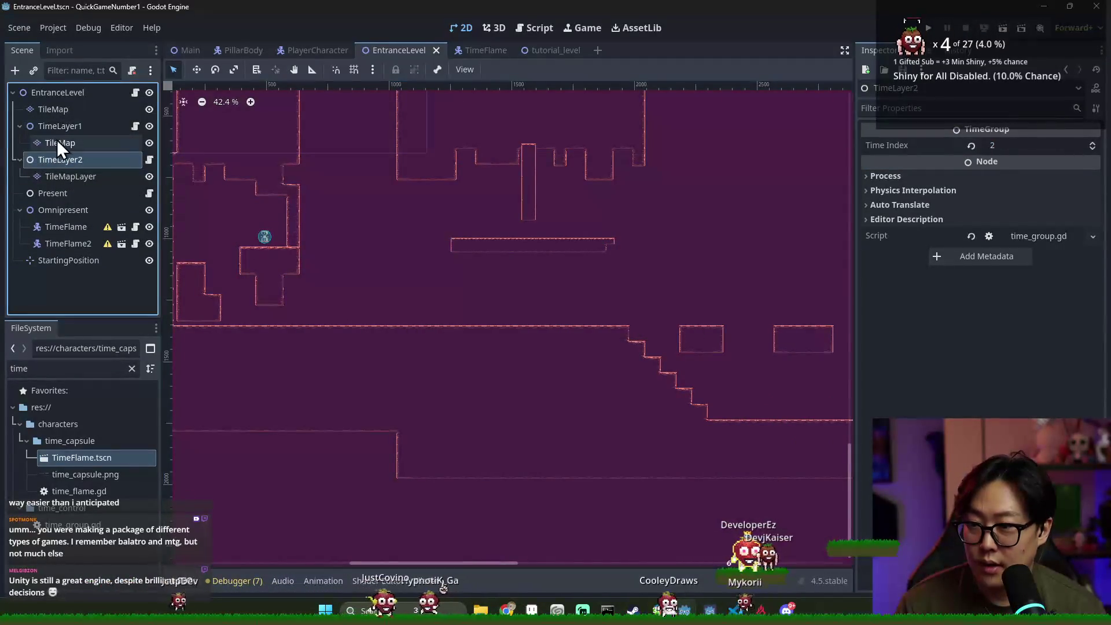
scroll(347, 266, up, 3)
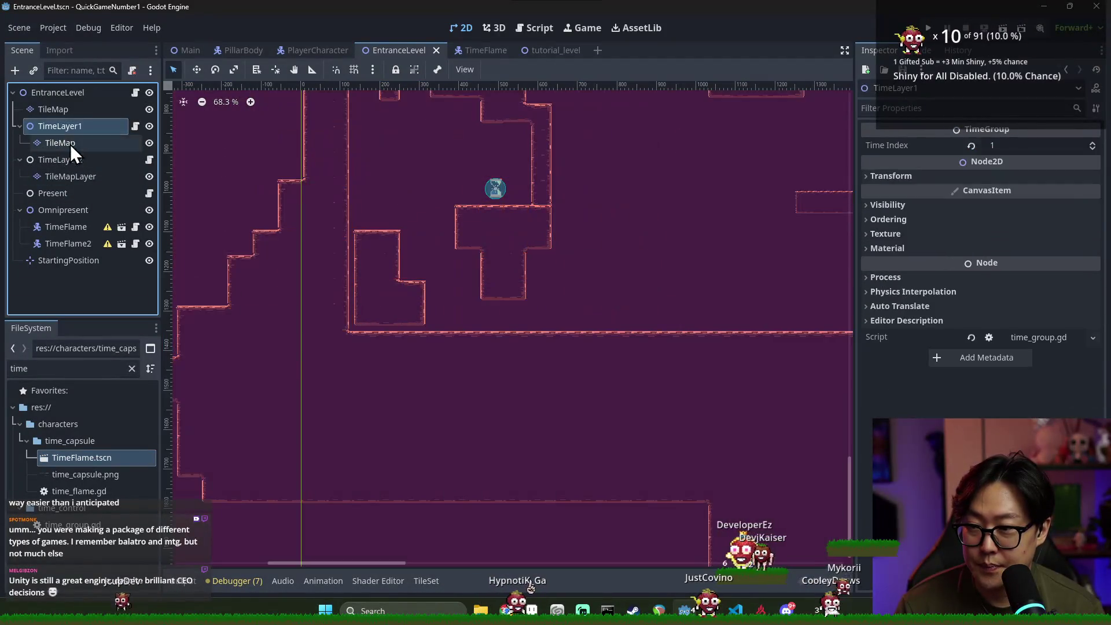
click(210, 427)
Paint terrain into TimeLayer1's TileMap using the Eraser, Picker and Paint tools, then view base_tile_set.png tiles
drag(401, 282, 419, 285)
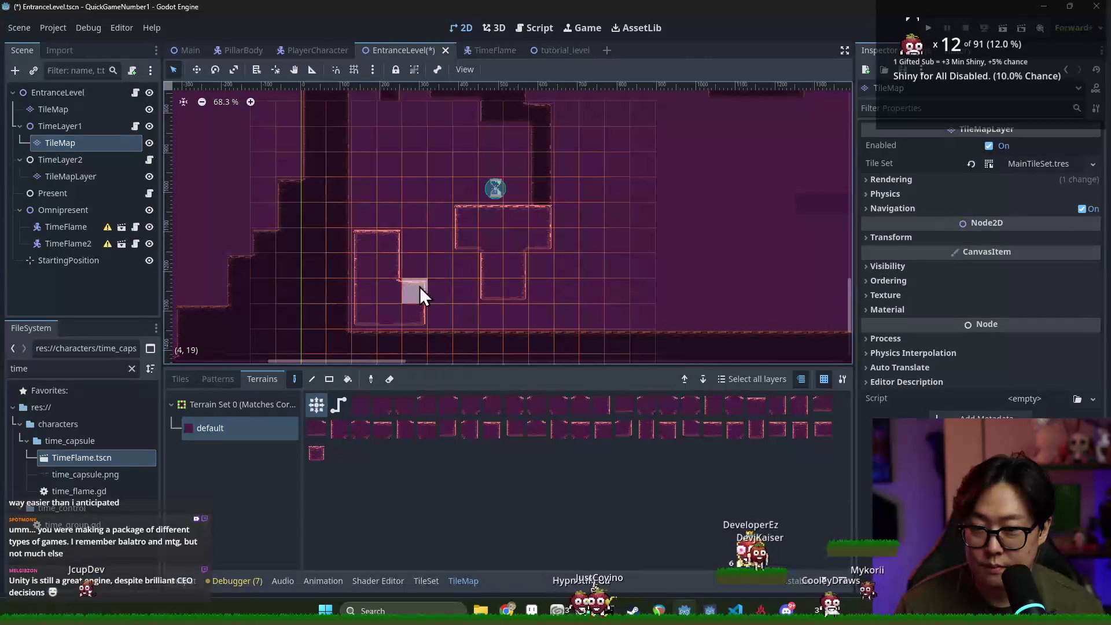
click(389, 379)
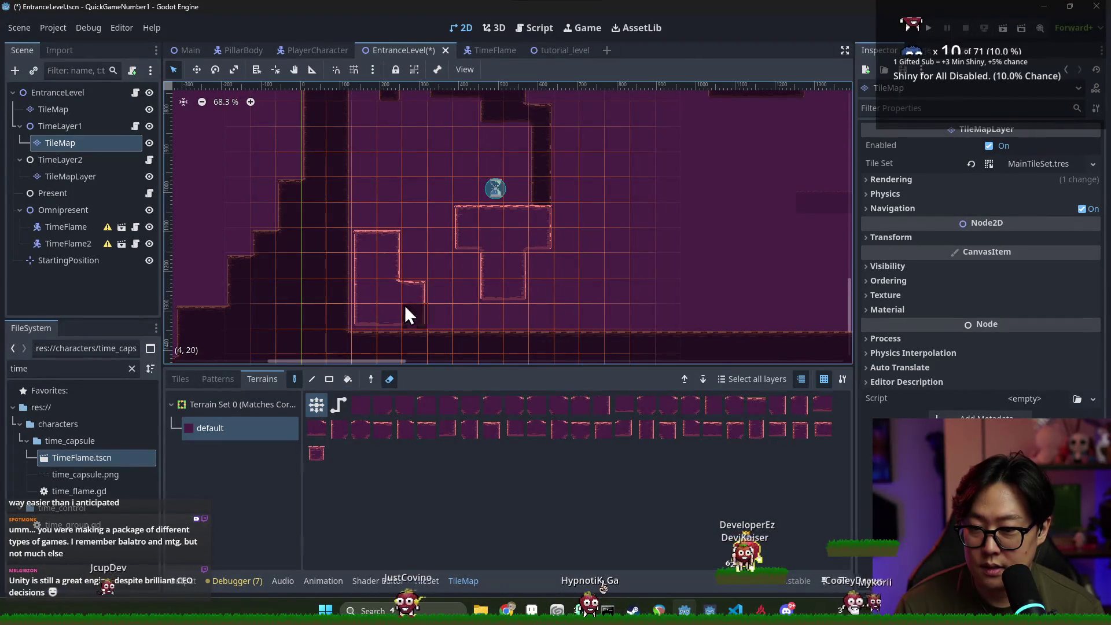
click(371, 379)
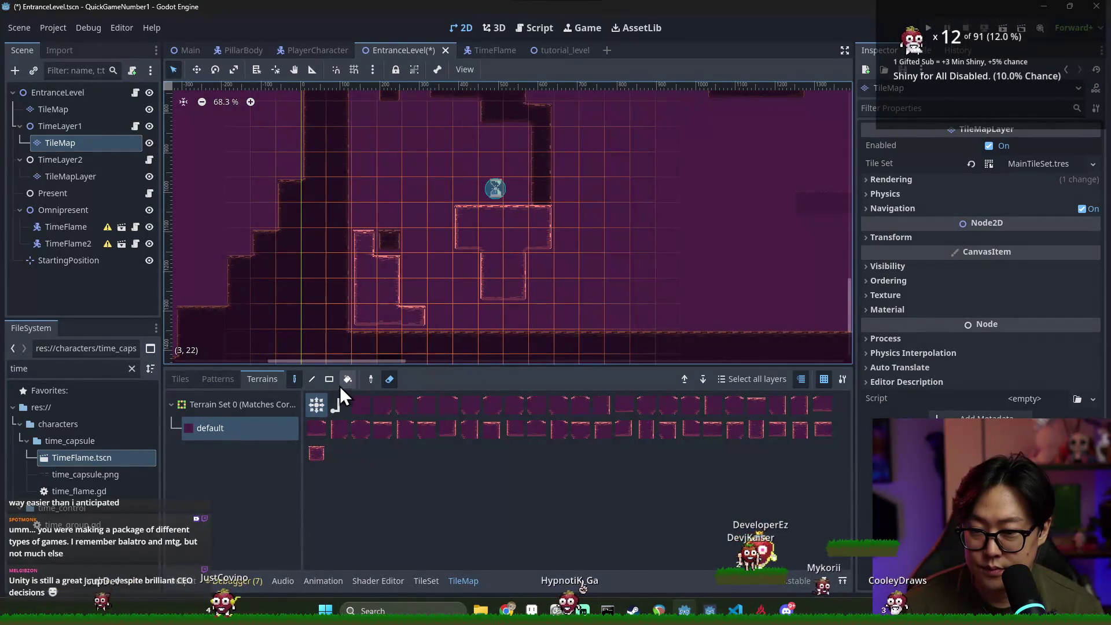
click(294, 379)
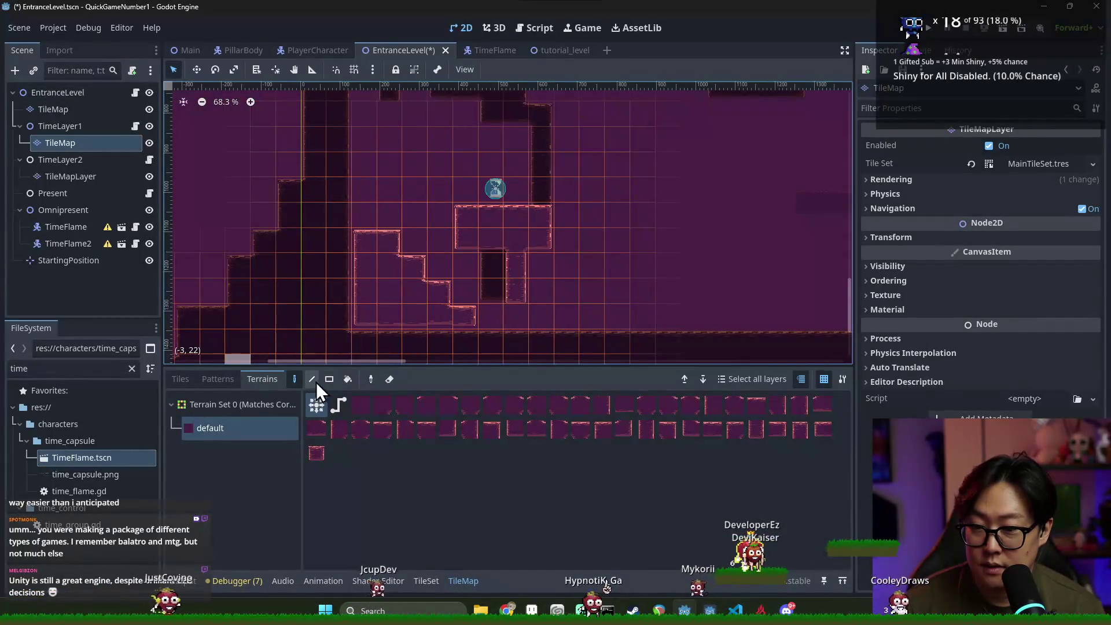
click(181, 379)
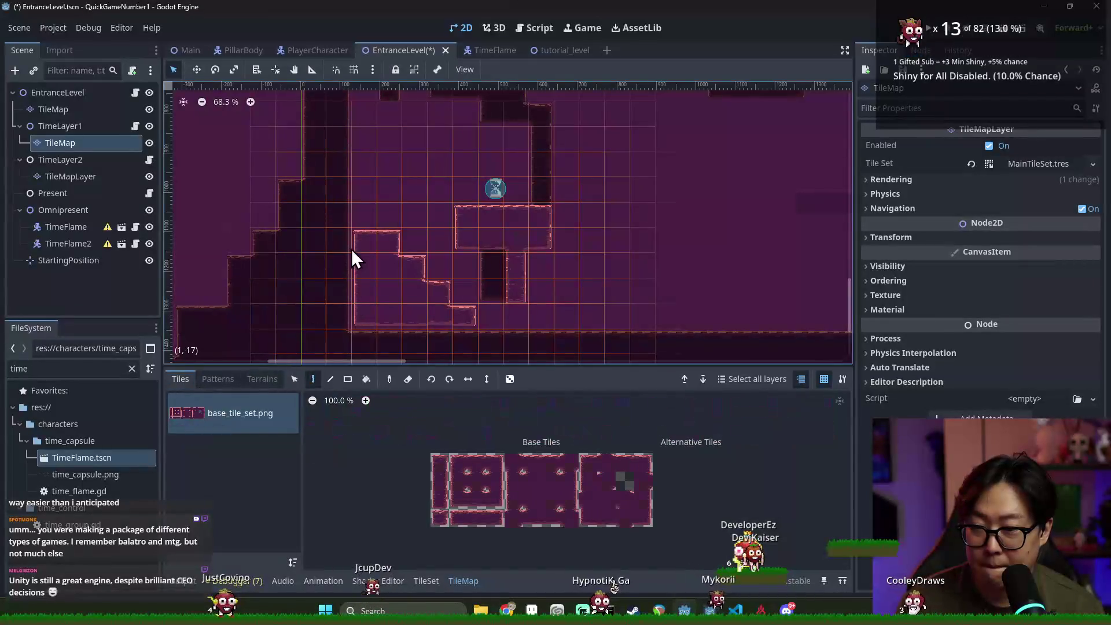
Select the rectangle of staircase tiles in TimeLayer1's tilemap and move it to a new spot
mouse_move(378, 266)
mouse_down()
mouse_move(466, 321)
mouse_move(425, 291)
mouse_up()
key(Escape)
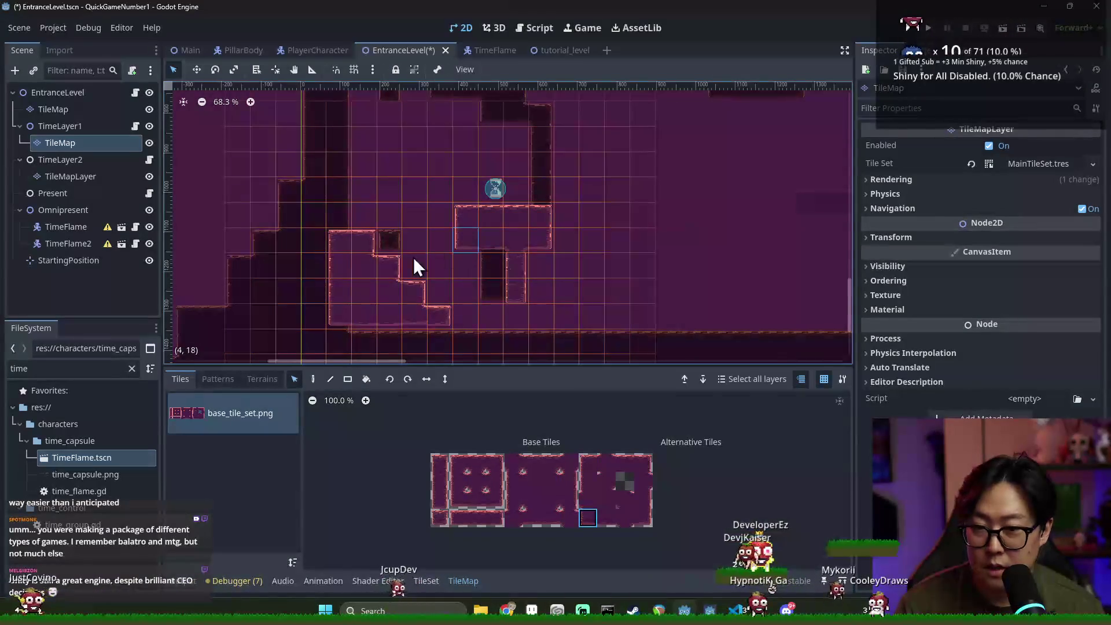
mouse_move(334, 233)
mouse_down()
mouse_move(436, 343)
mouse_move(423, 316)
mouse_up()
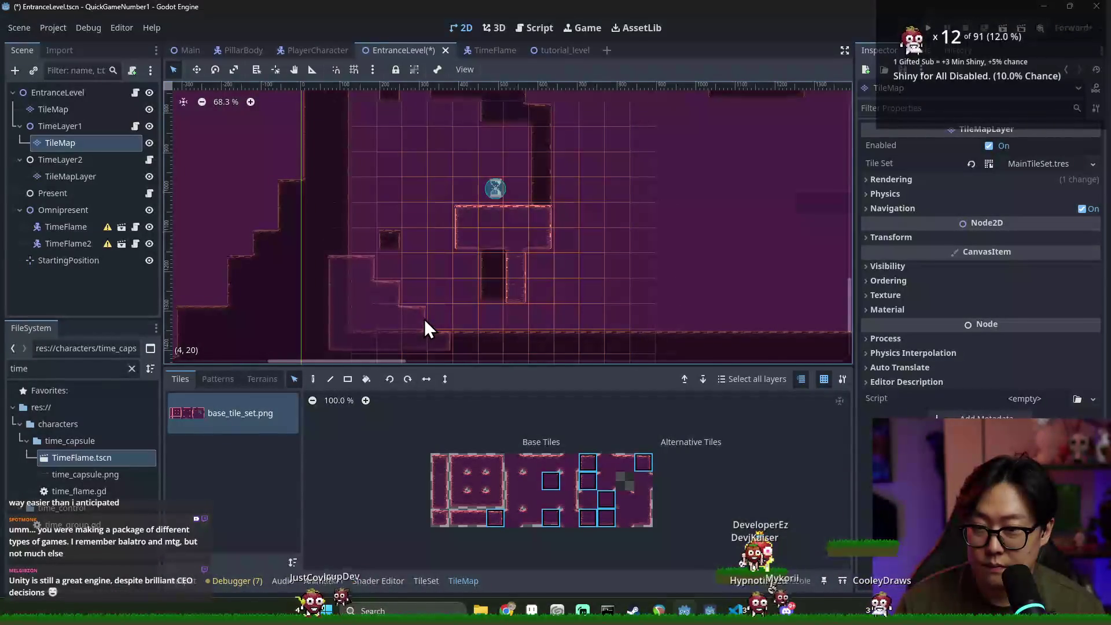
mouse_move(354, 317)
mouse_down()
mouse_move(359, 305)
mouse_move(340, 311)
mouse_move(343, 321)
mouse_move(353, 304)
mouse_up()
click(209, 118)
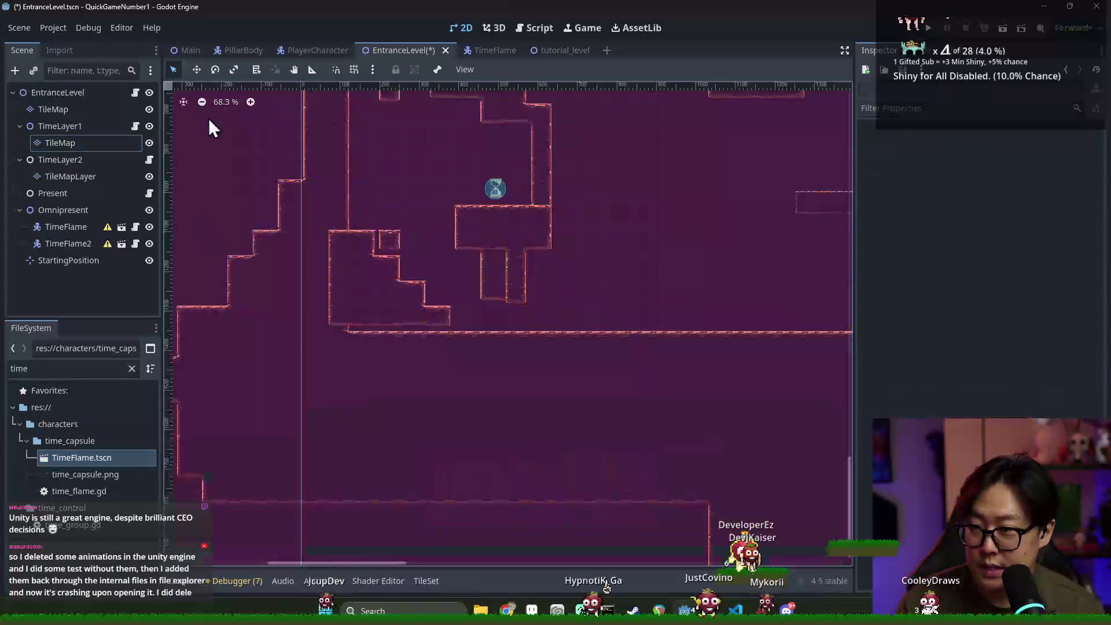
Erase stray tiles at the staircase's lower edge with the Terrains eraser, save EntranceLevel, and run the project
click(86, 149)
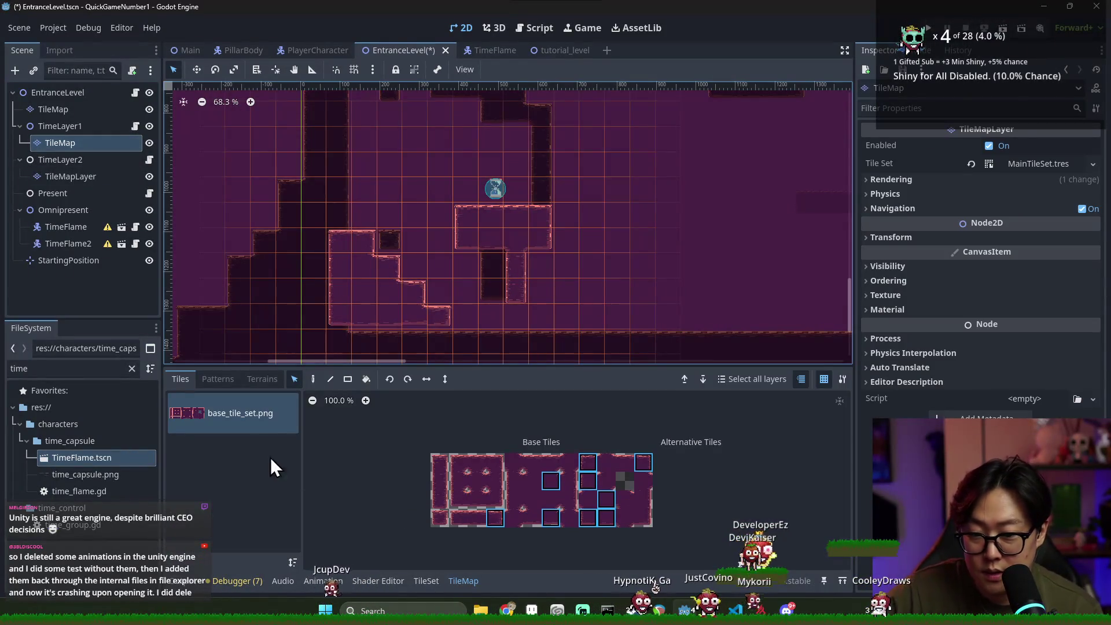
click(278, 378)
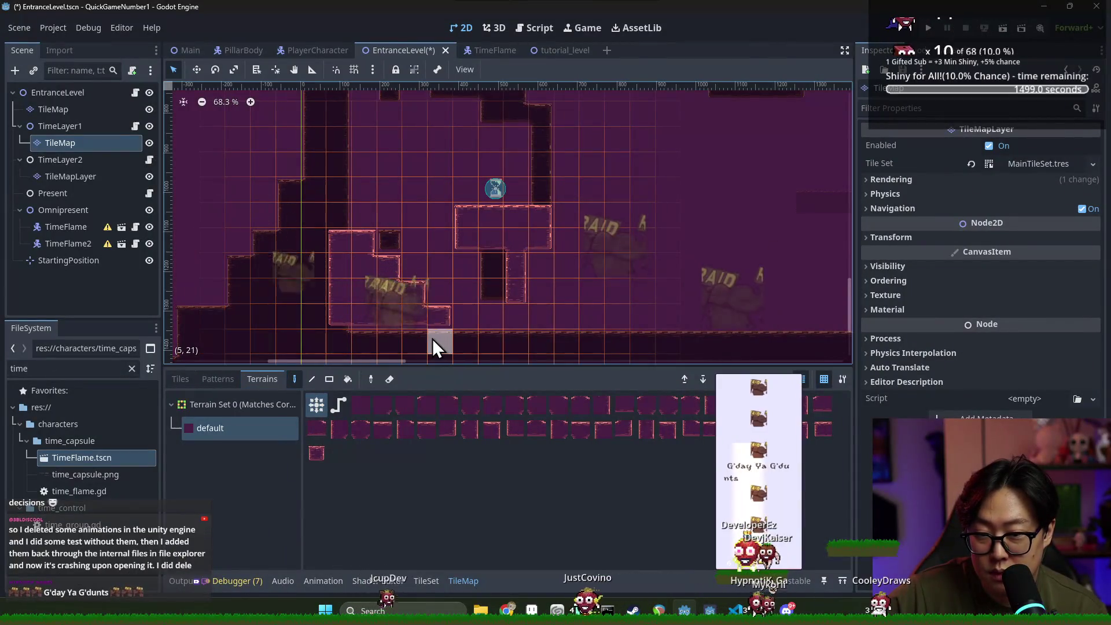
scroll(467, 303, down, 1)
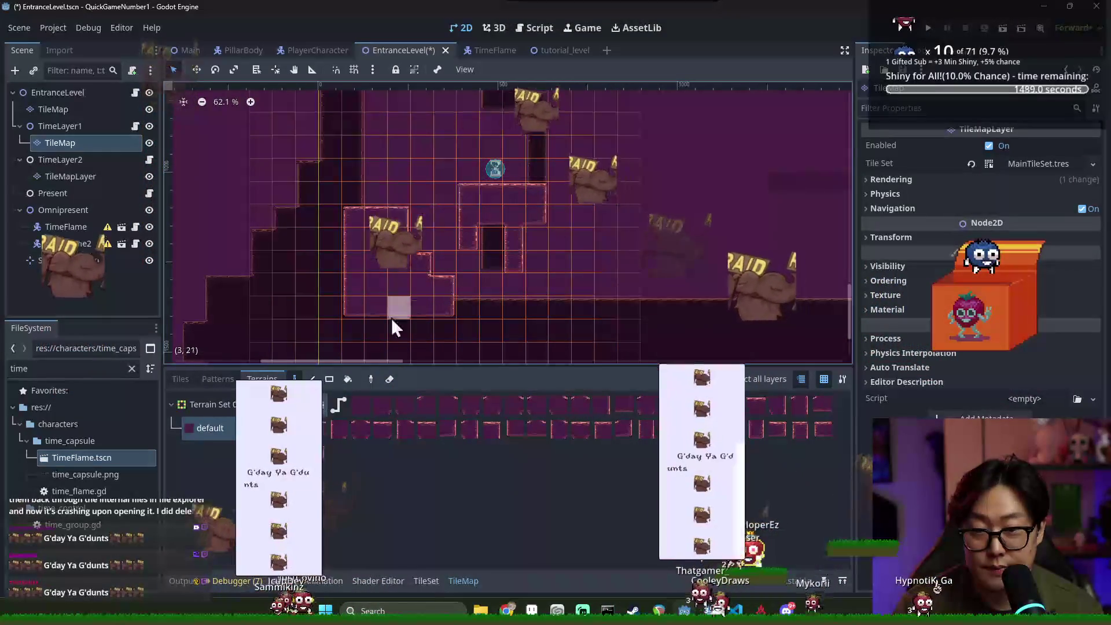
click(389, 379)
drag(460, 221, 465, 203)
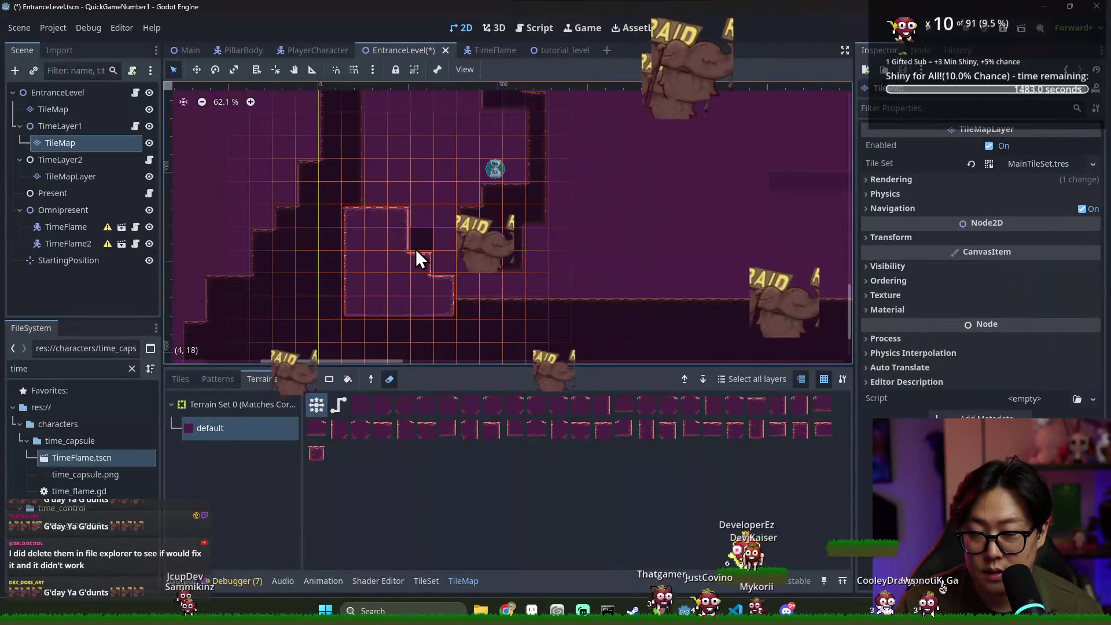
key(ctrl+s)
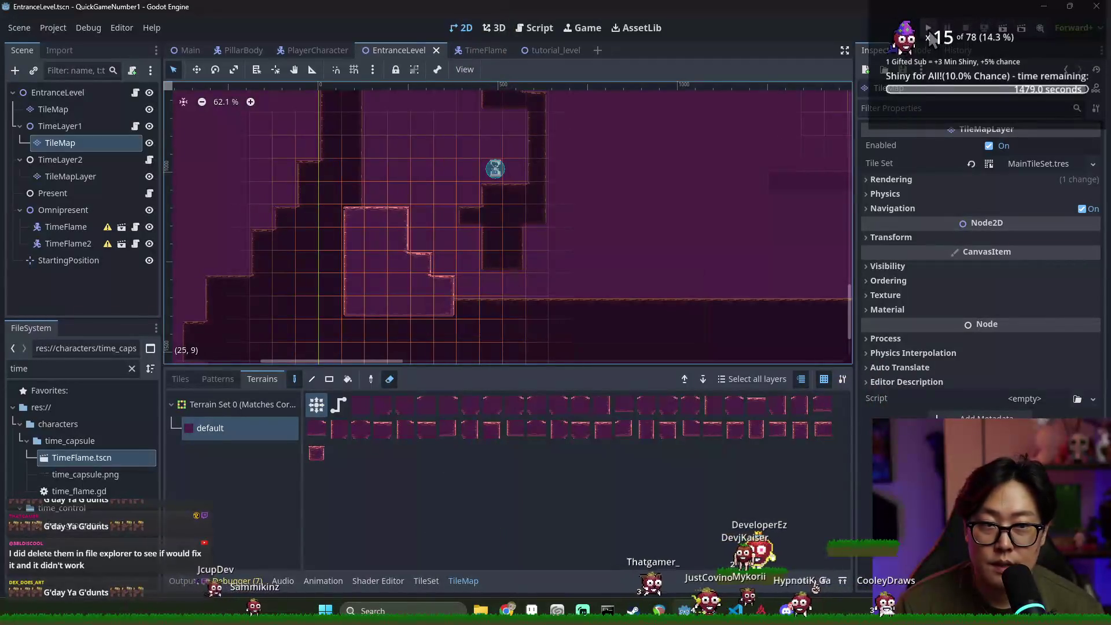
click(928, 28)
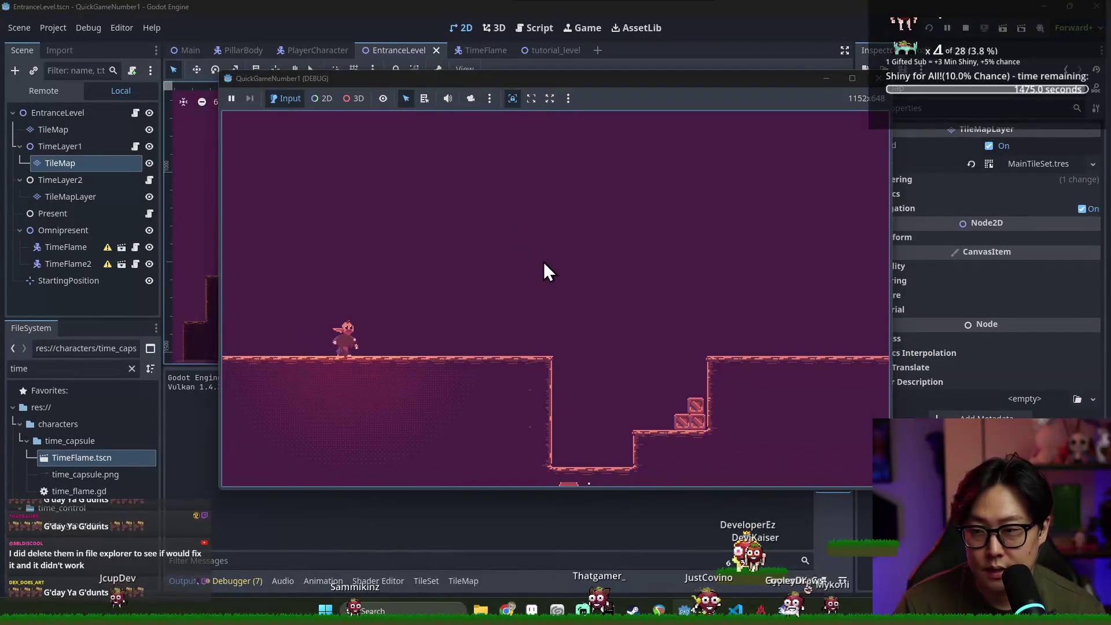
Run right, jump the gap, grab the hourglass and drop through the arches into the shaft
key(Right)
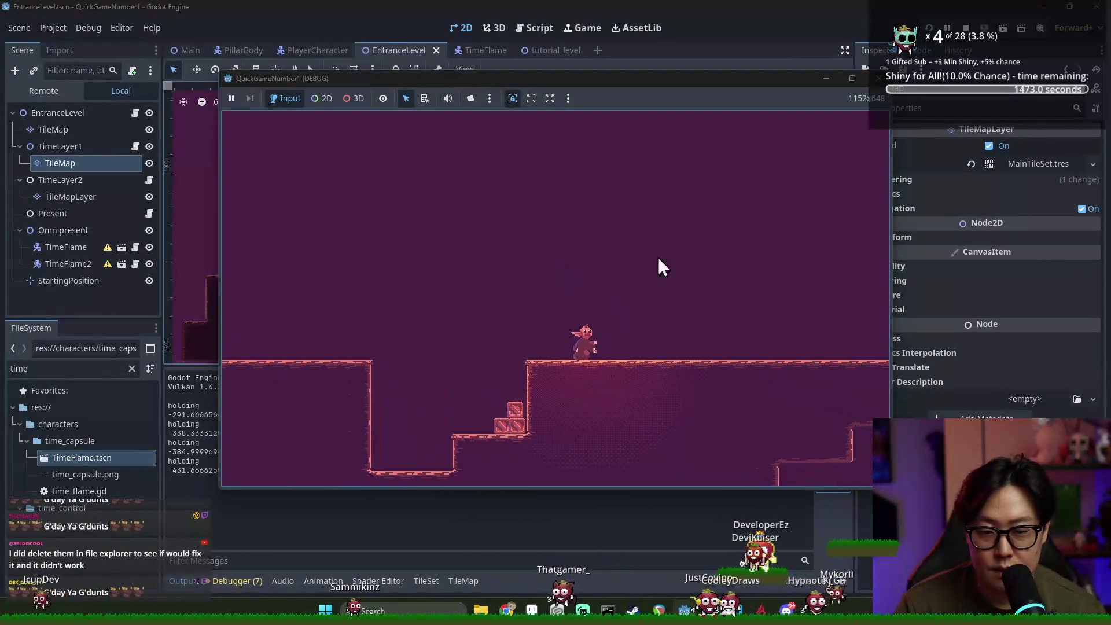
key(Right)
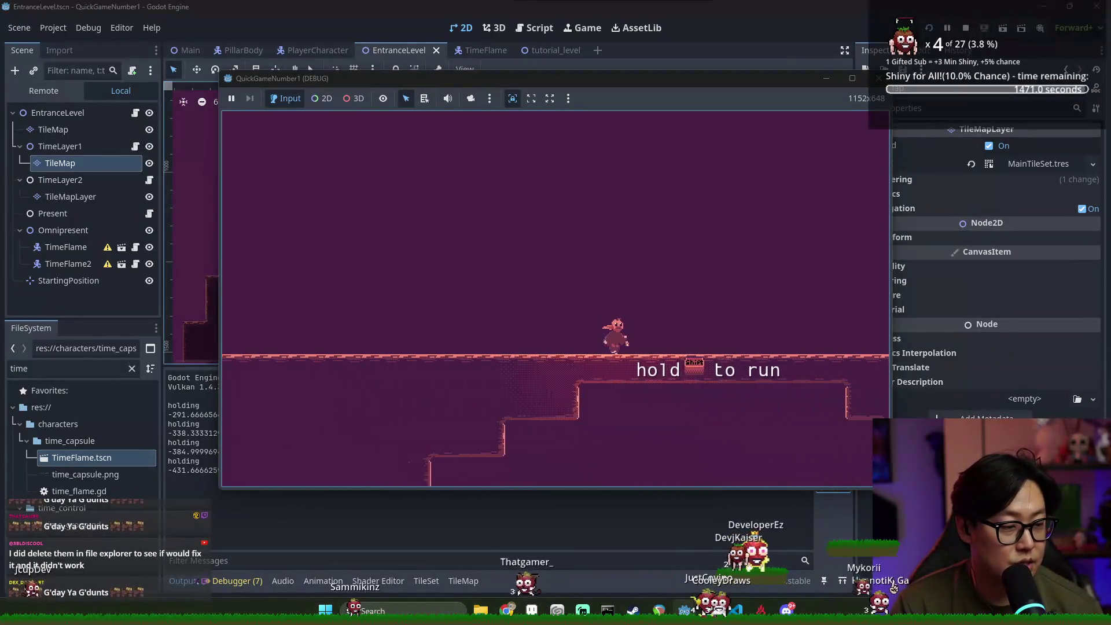
key(Right)
key(space)
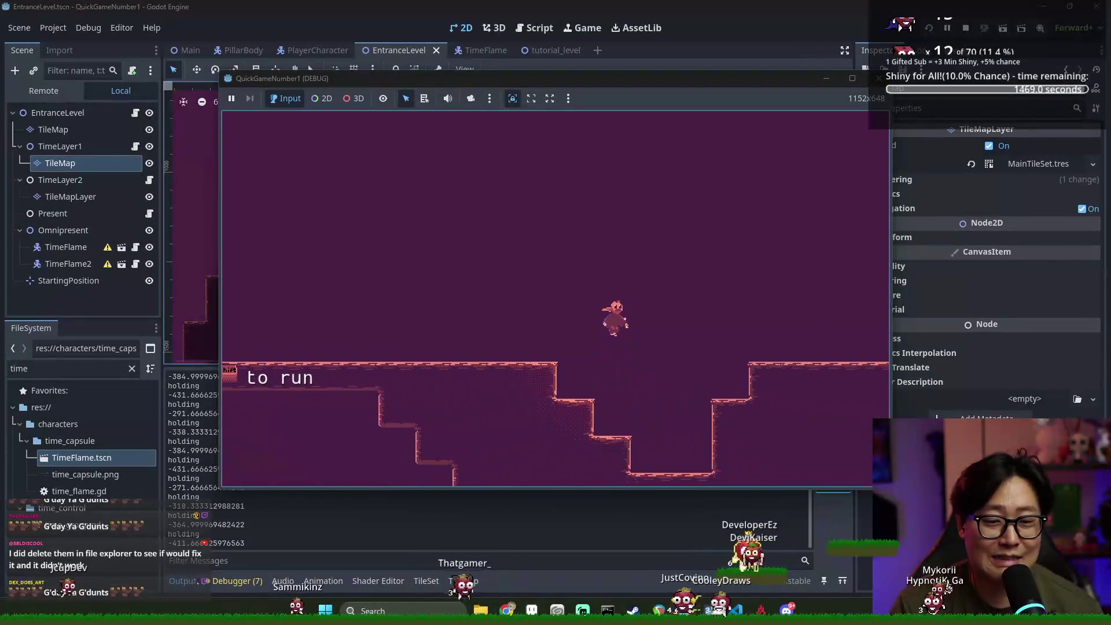
key(Right)
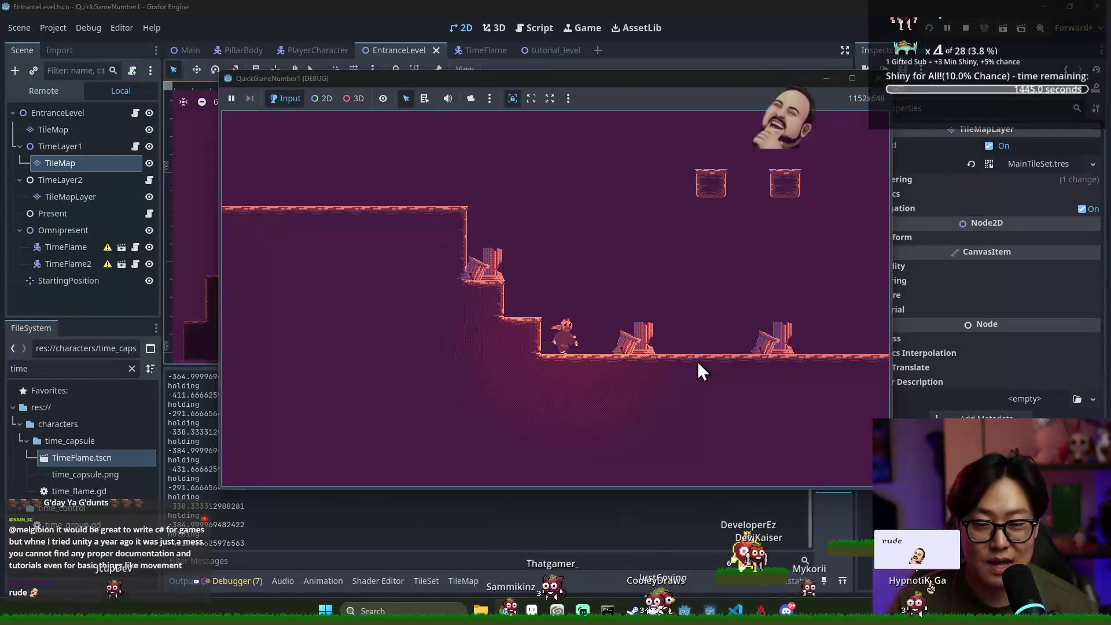
key(Right)
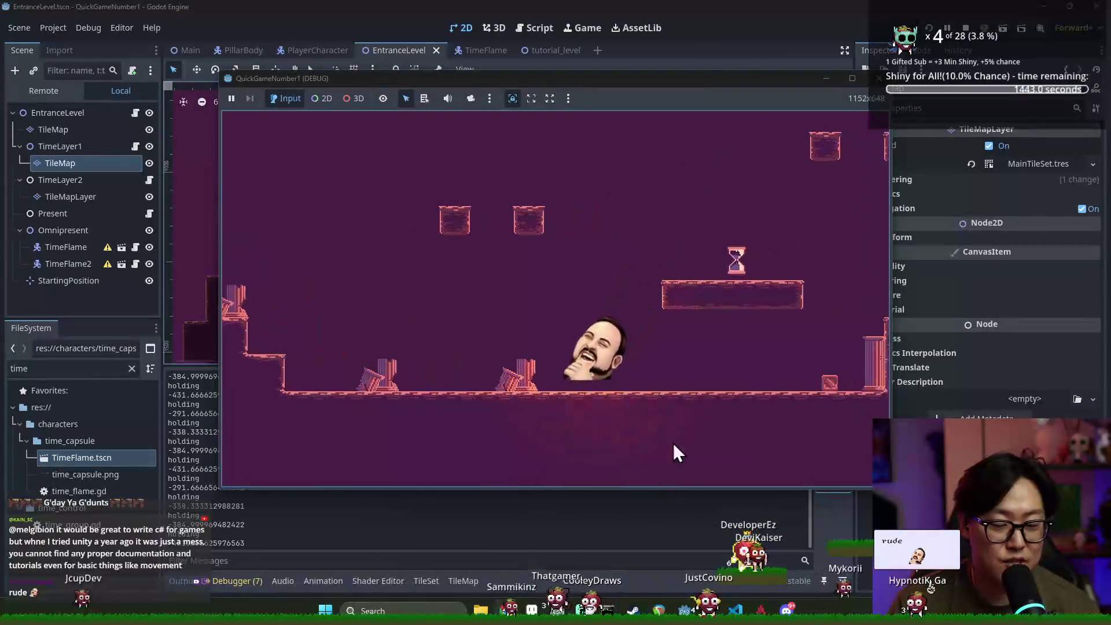
key(Right)
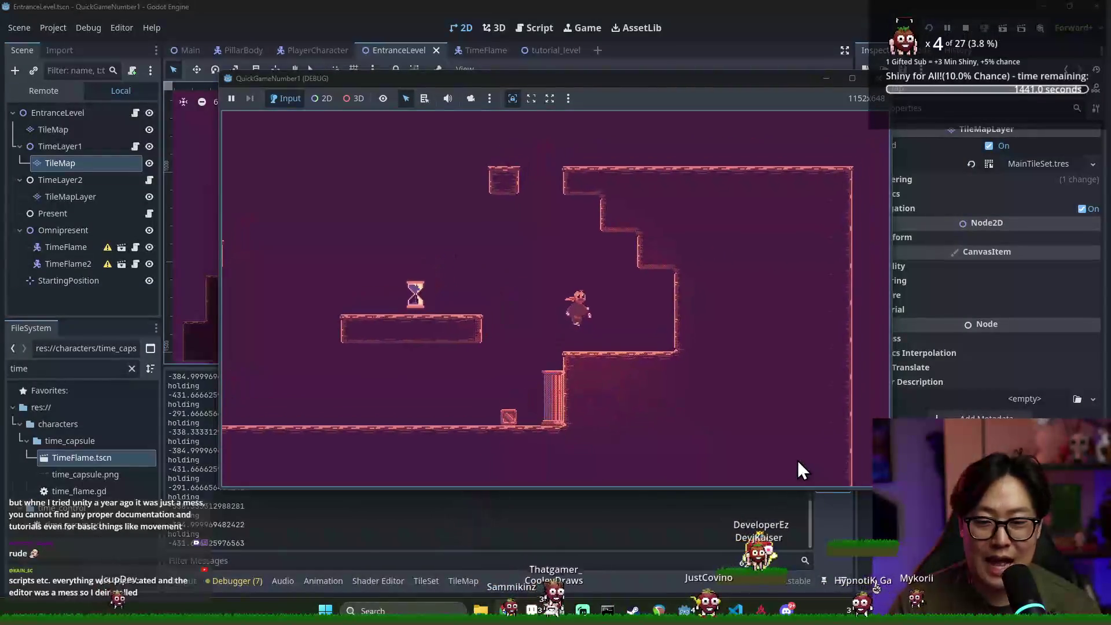
key(Left)
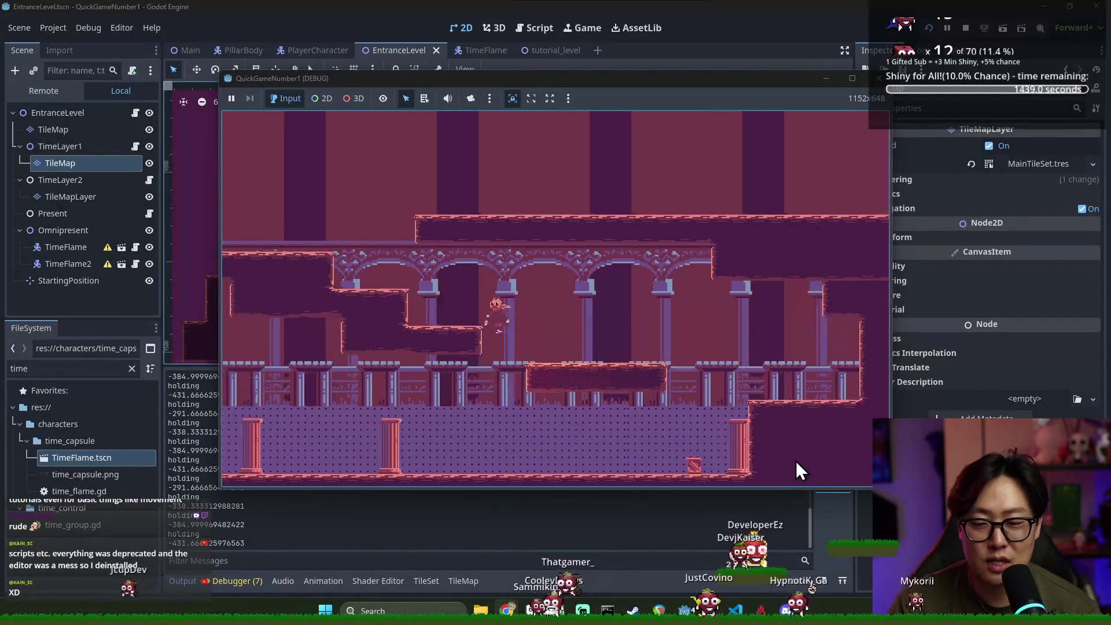
key(Up)
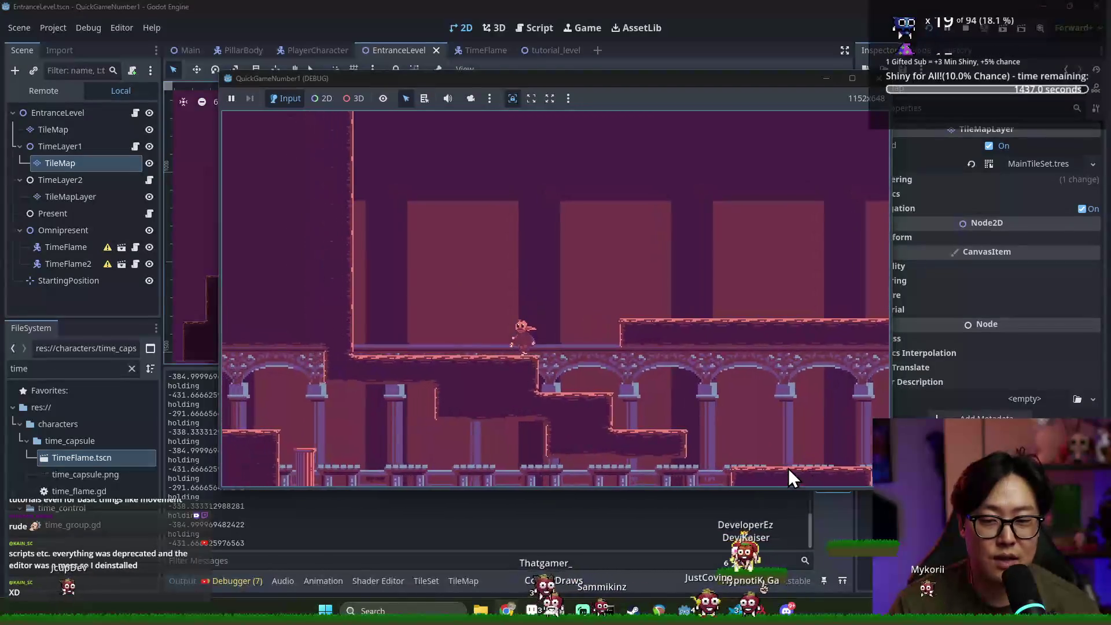
key(Right)
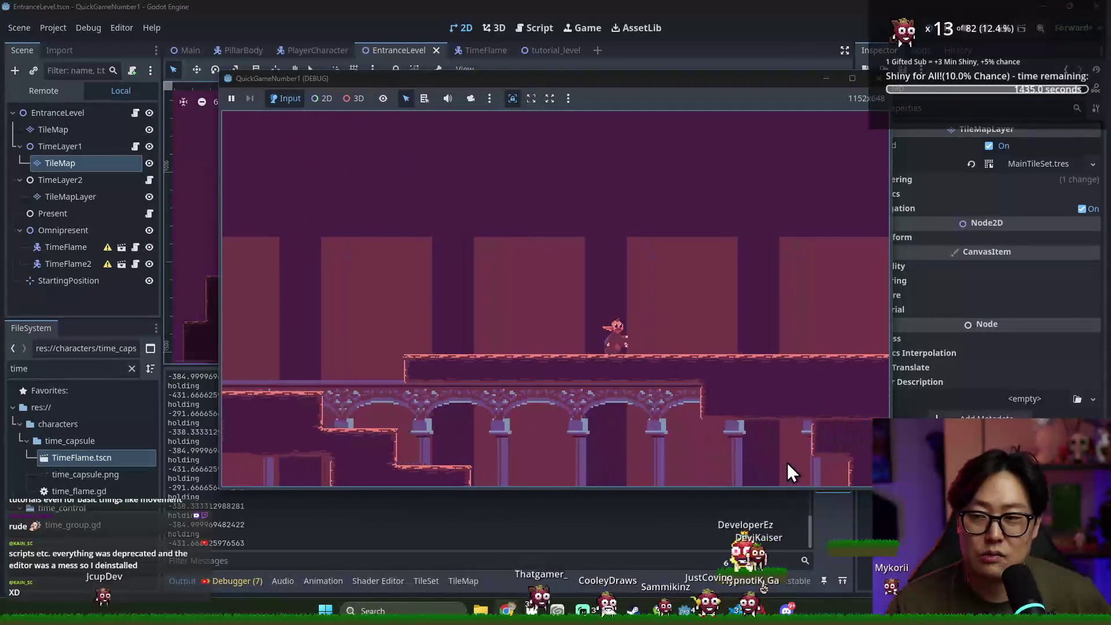
key(Right)
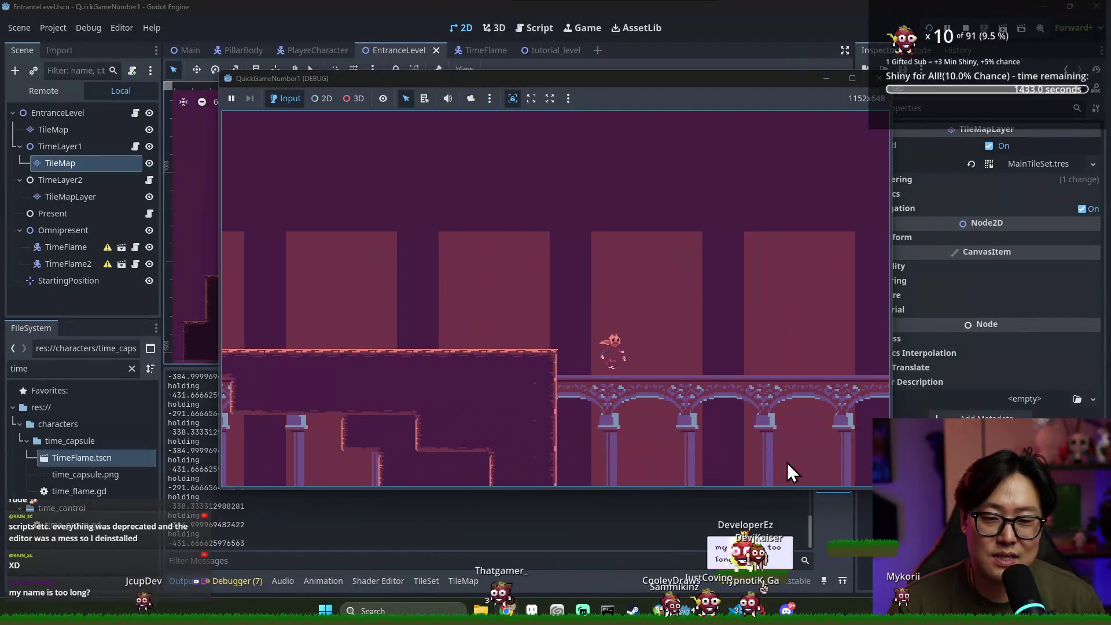
key(Down)
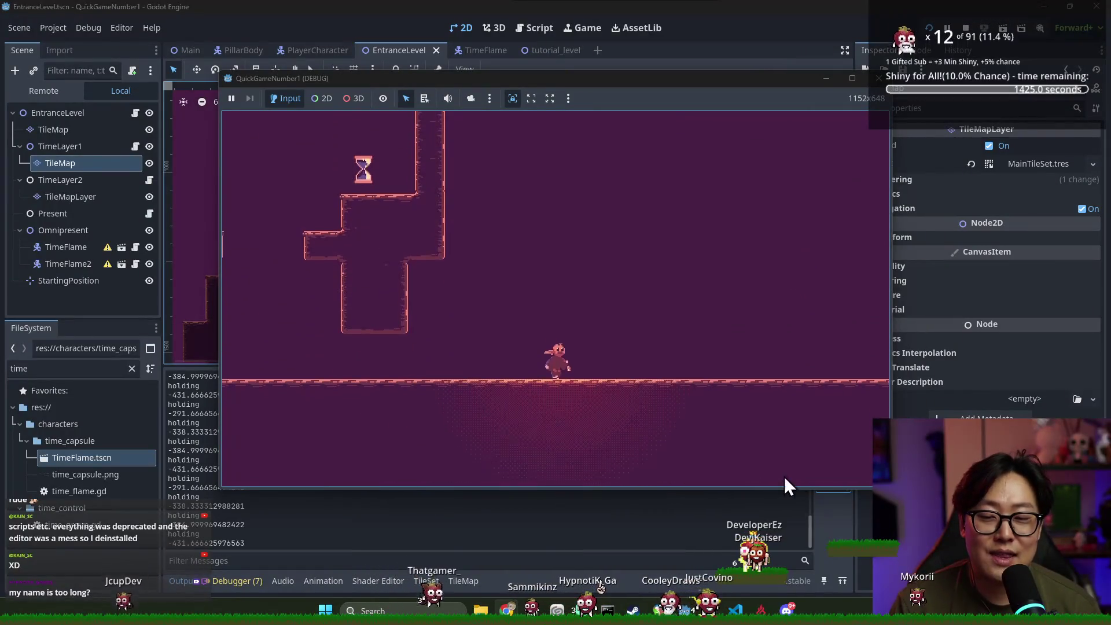
Jump across the floating platforms onto the long platform and switch to the other time layer
key(Left)
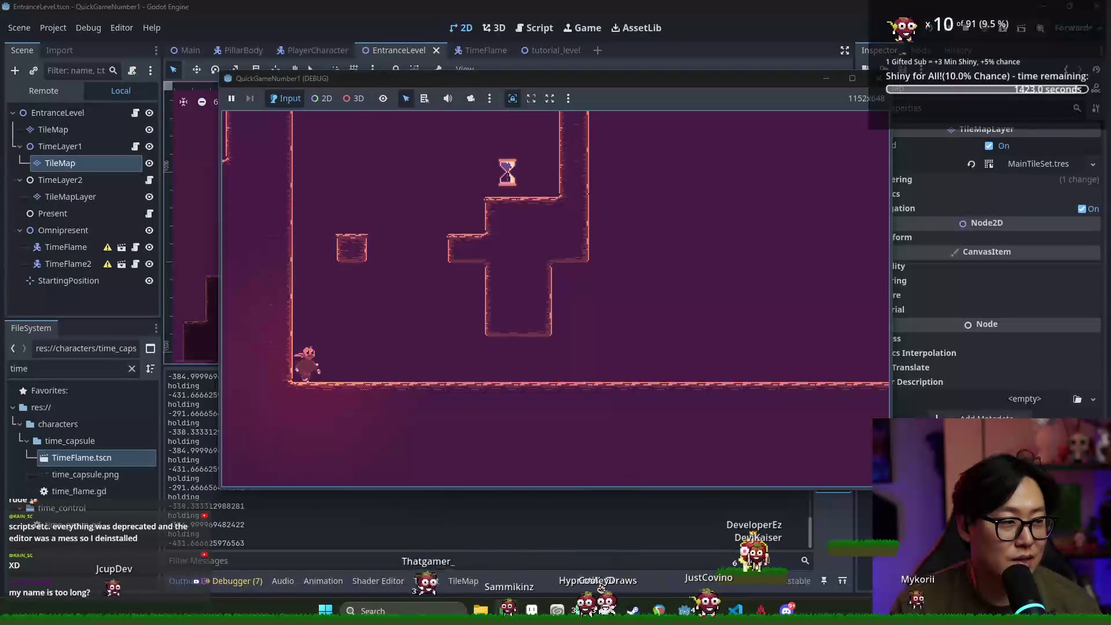
key(Right)
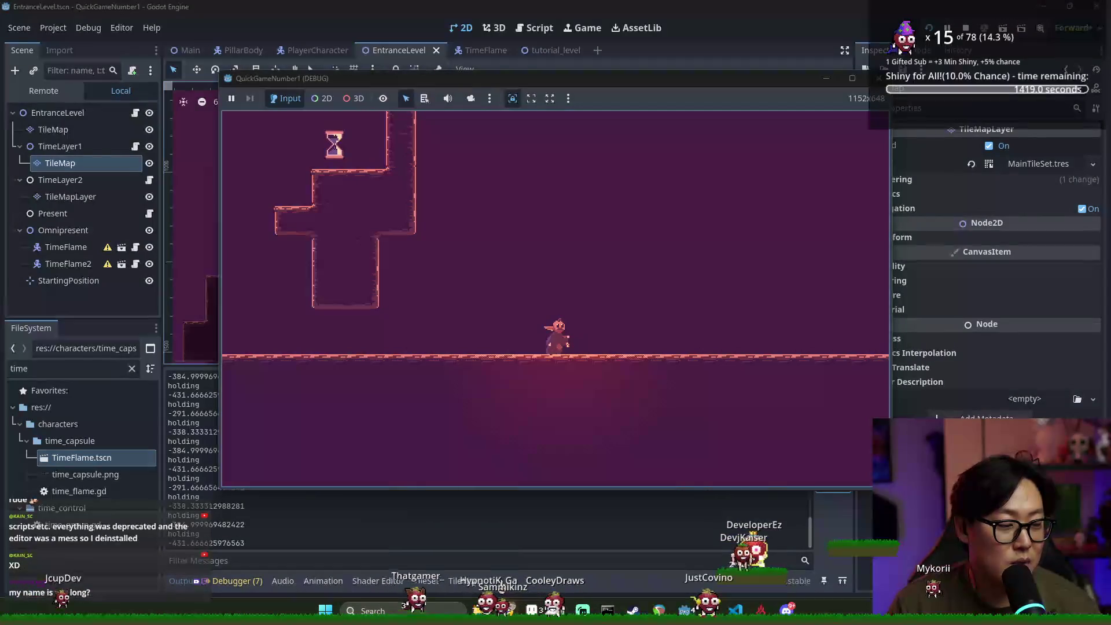
key(Right)
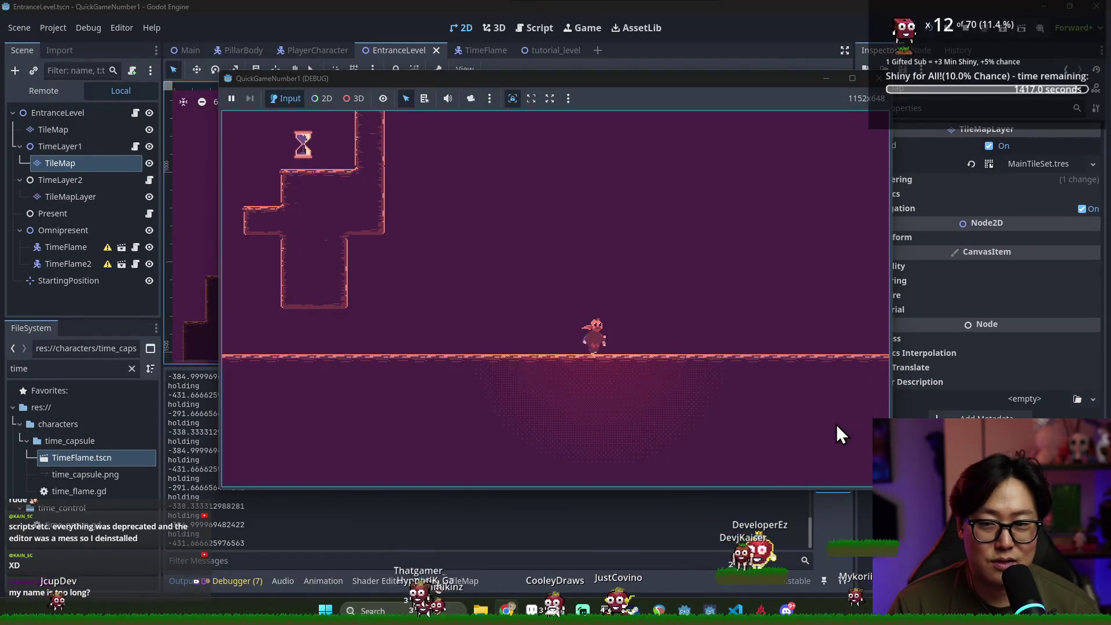
key(Right)
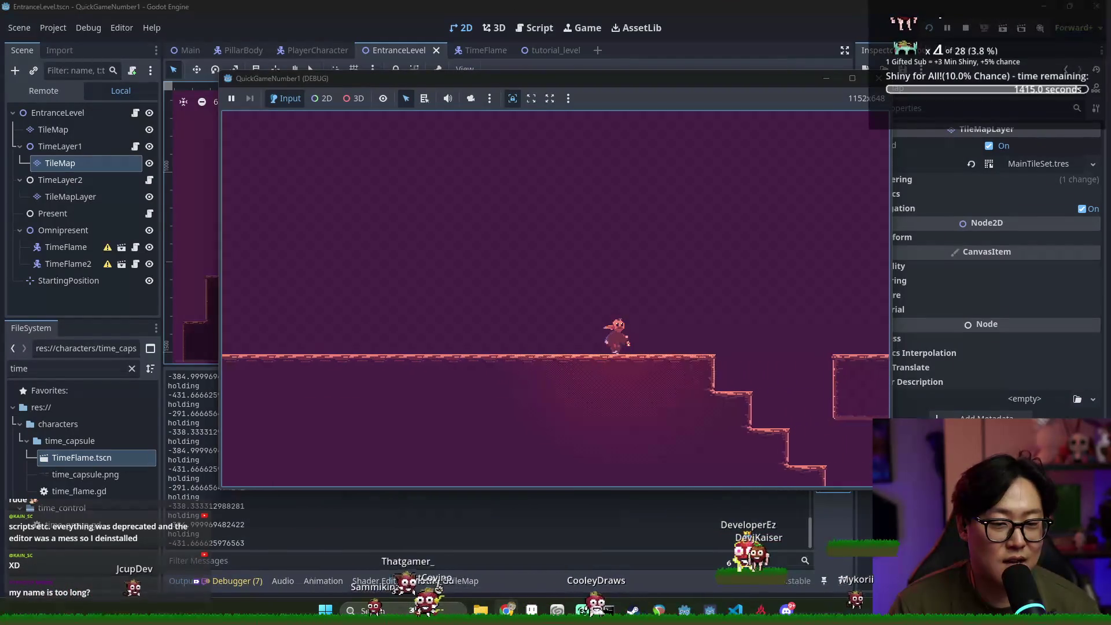
key(space)
key(Right)
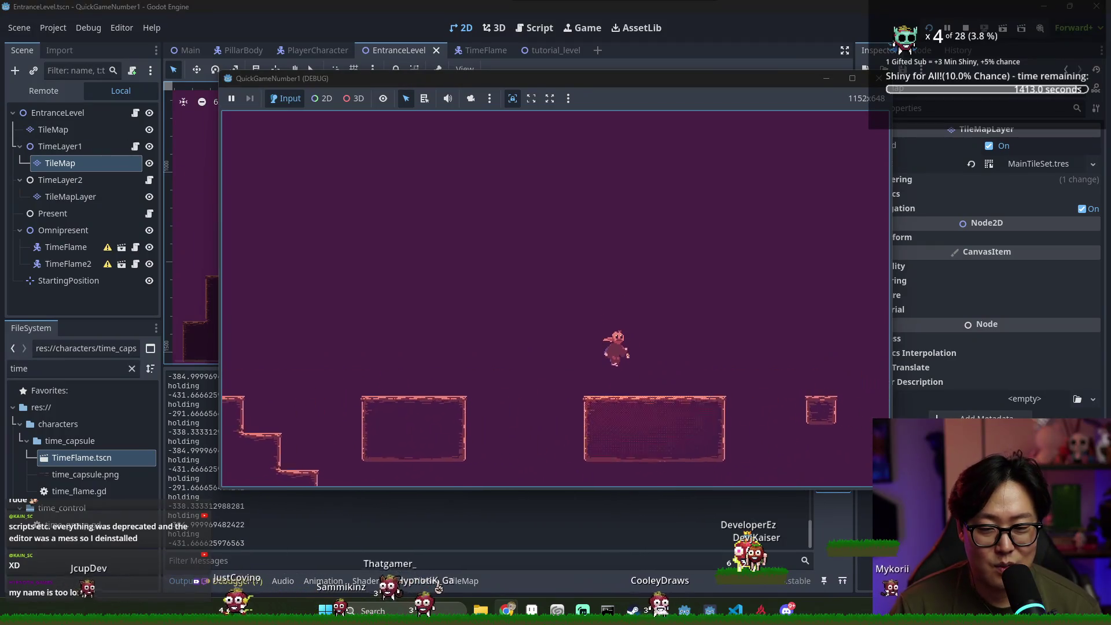
key(space)
key(Right)
key(space)
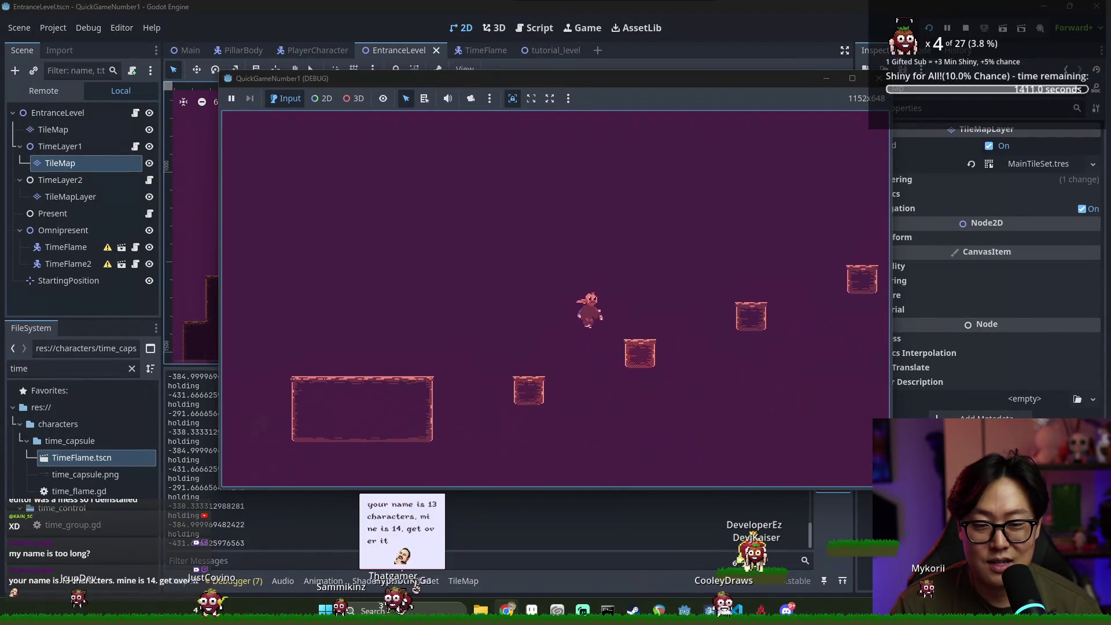
key(space)
key(Right)
key(space)
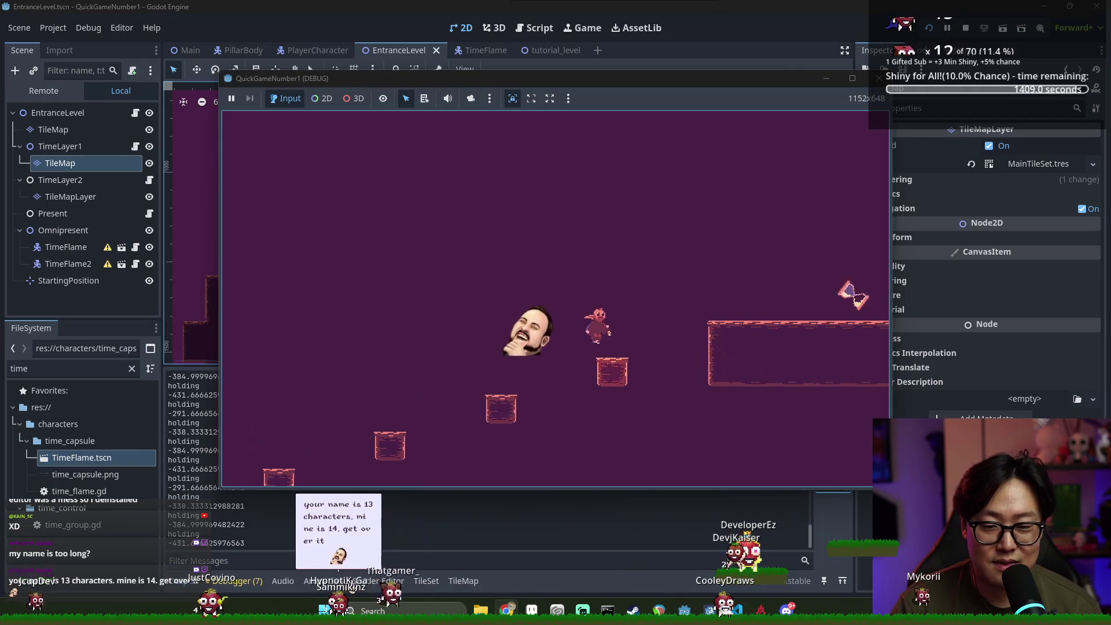
key(e)
Traverse the stairs toward the hourglass, switch time layers again, then stop the running game
key(Left)
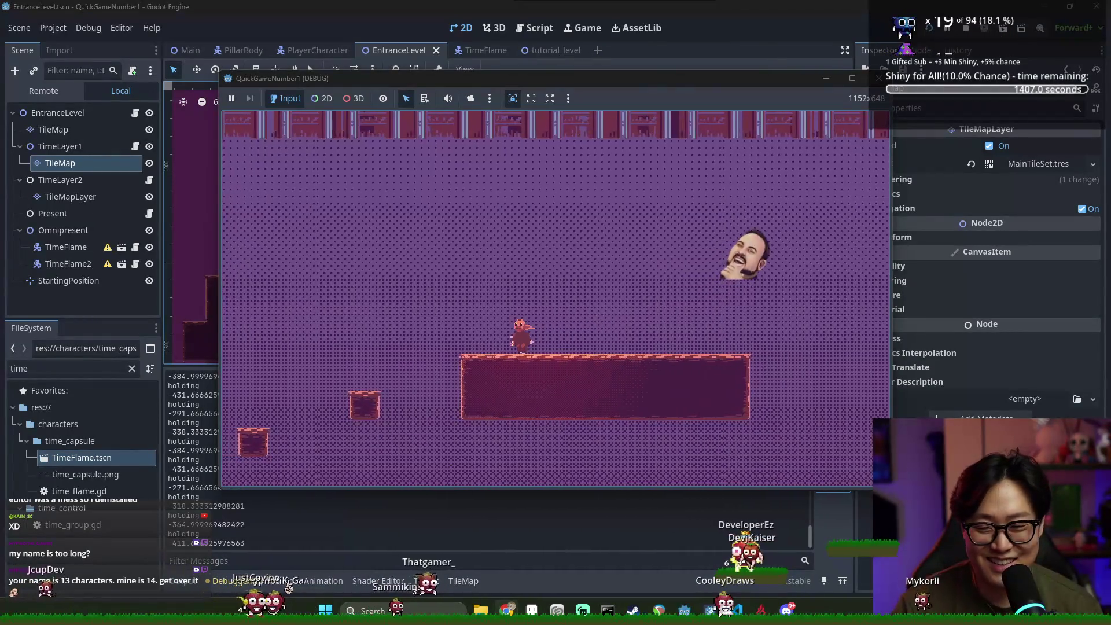
key(space)
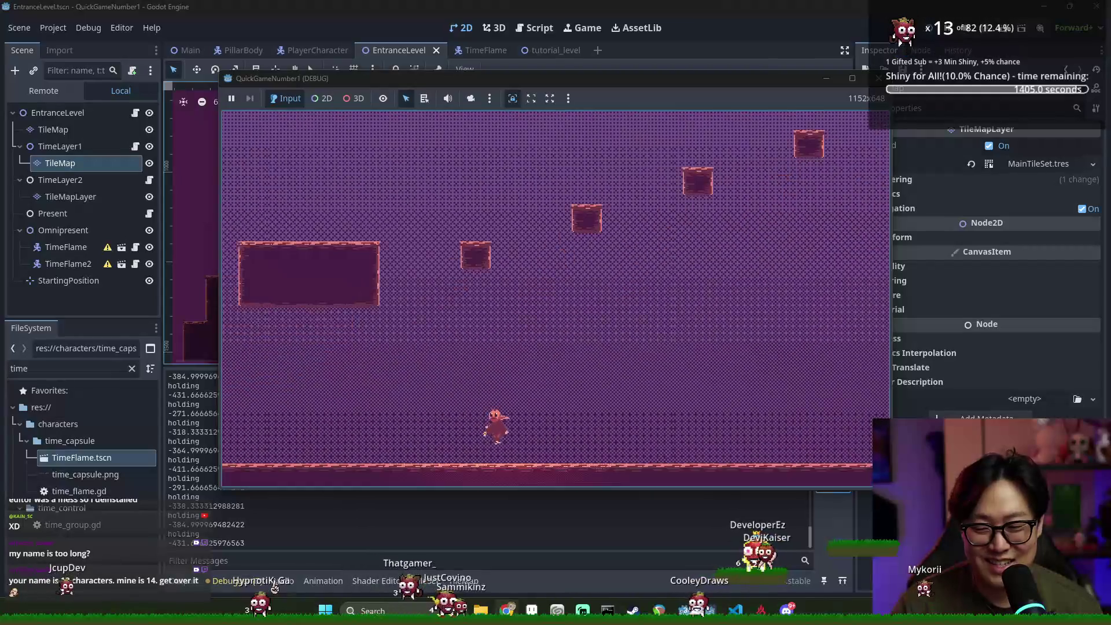
key(Right)
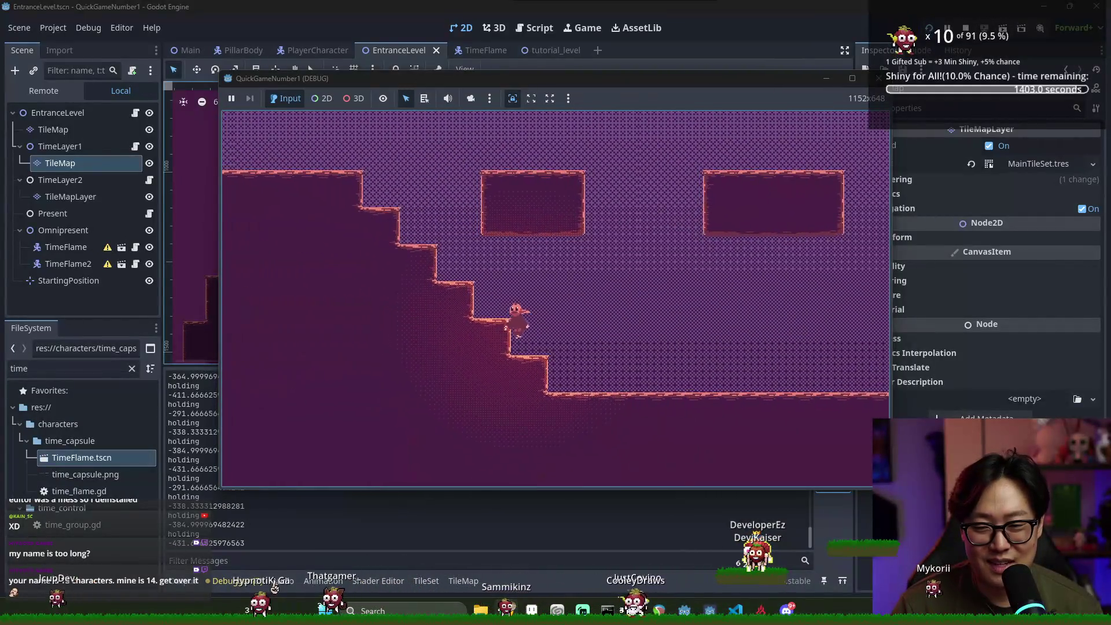
key(Left)
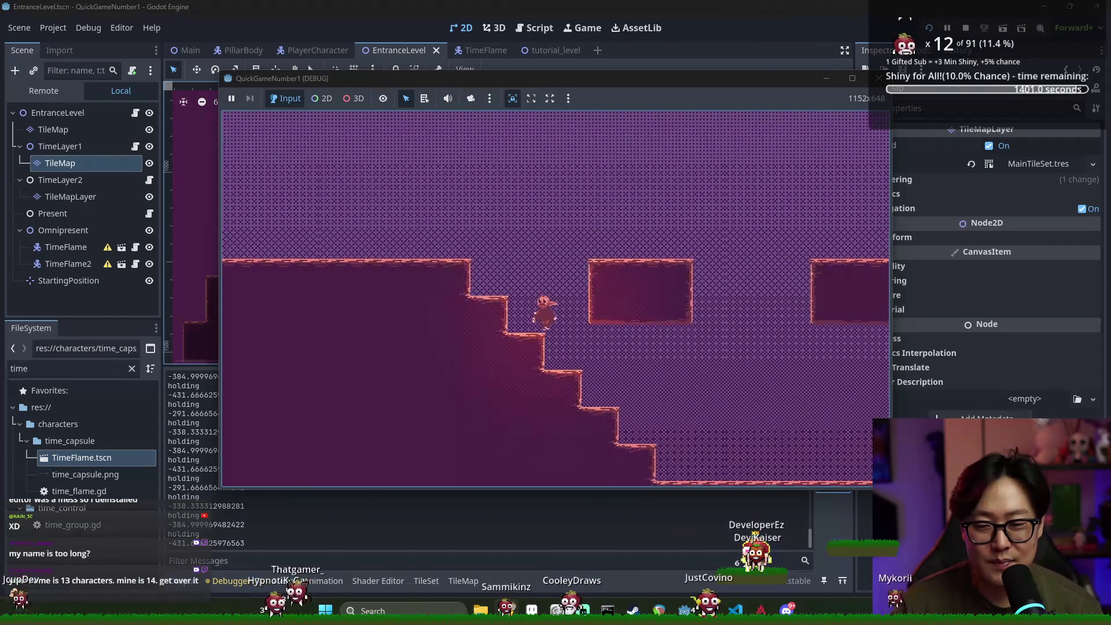
key(Left)
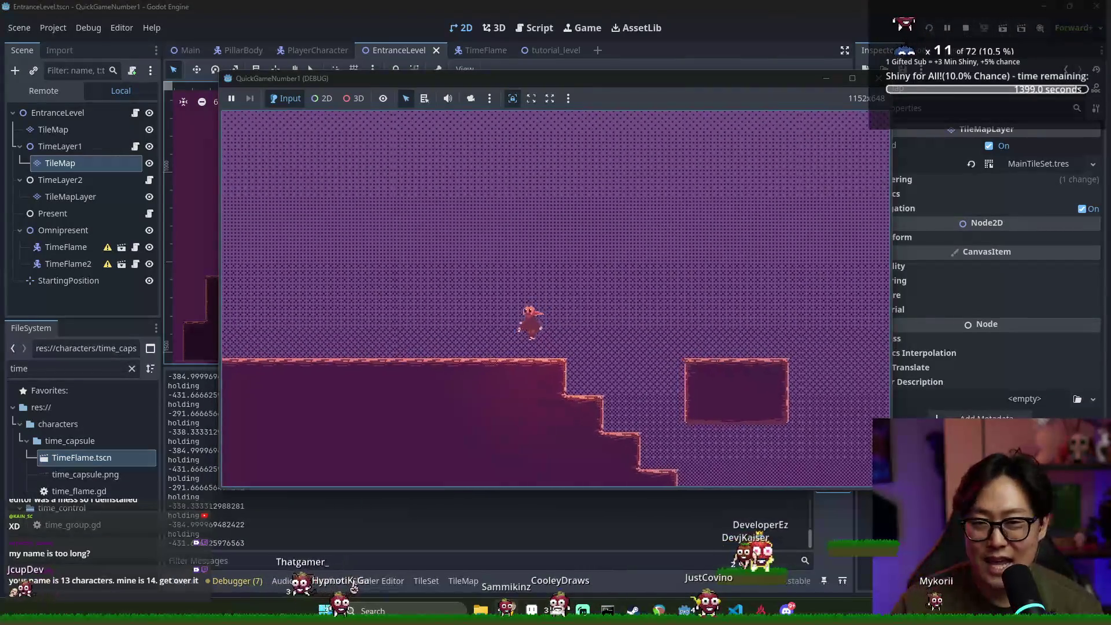
key(Left)
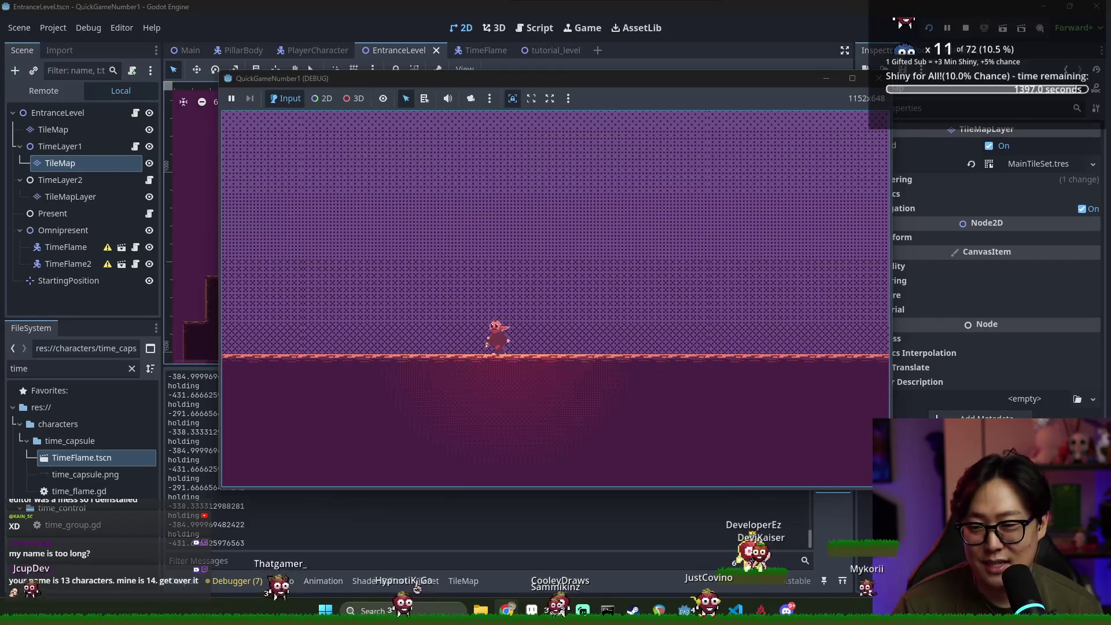
key(Left)
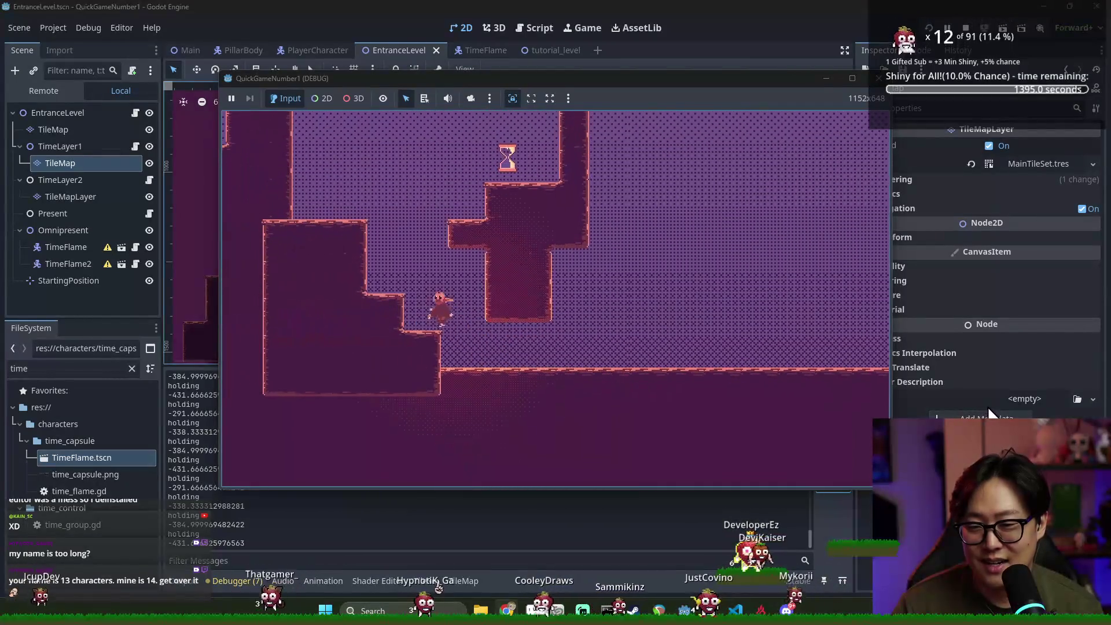
key(Right)
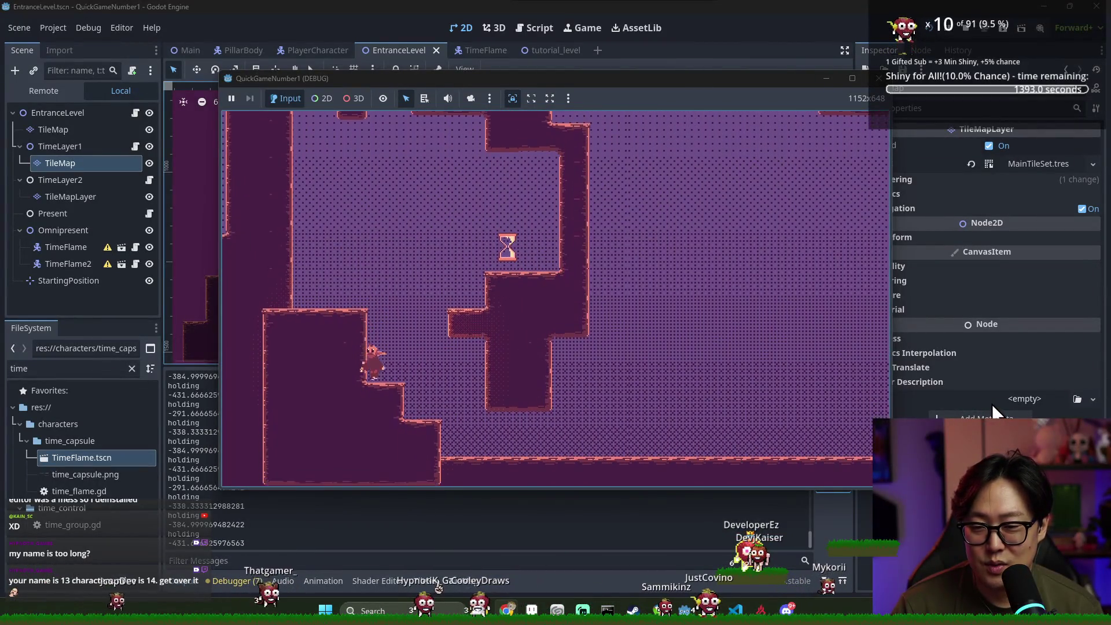
key(space)
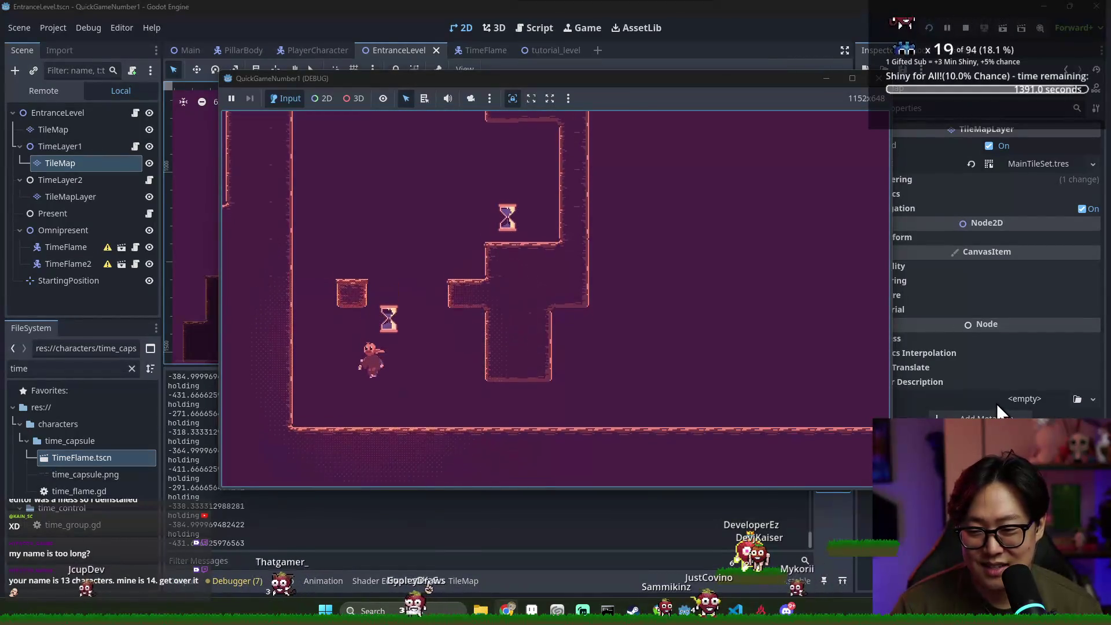
key(Right)
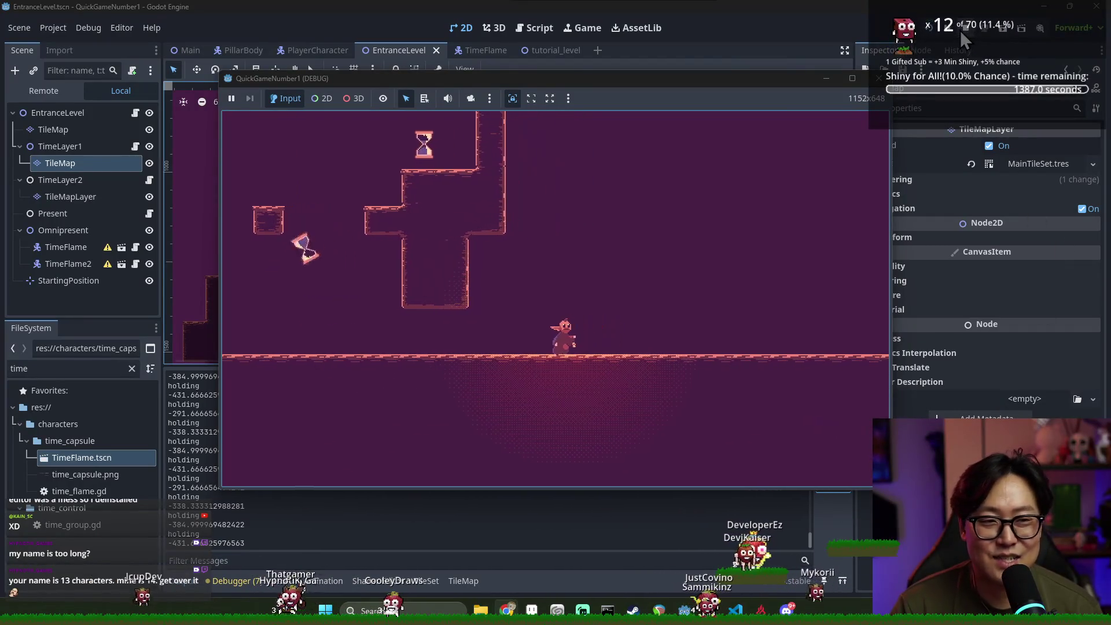
click(963, 29)
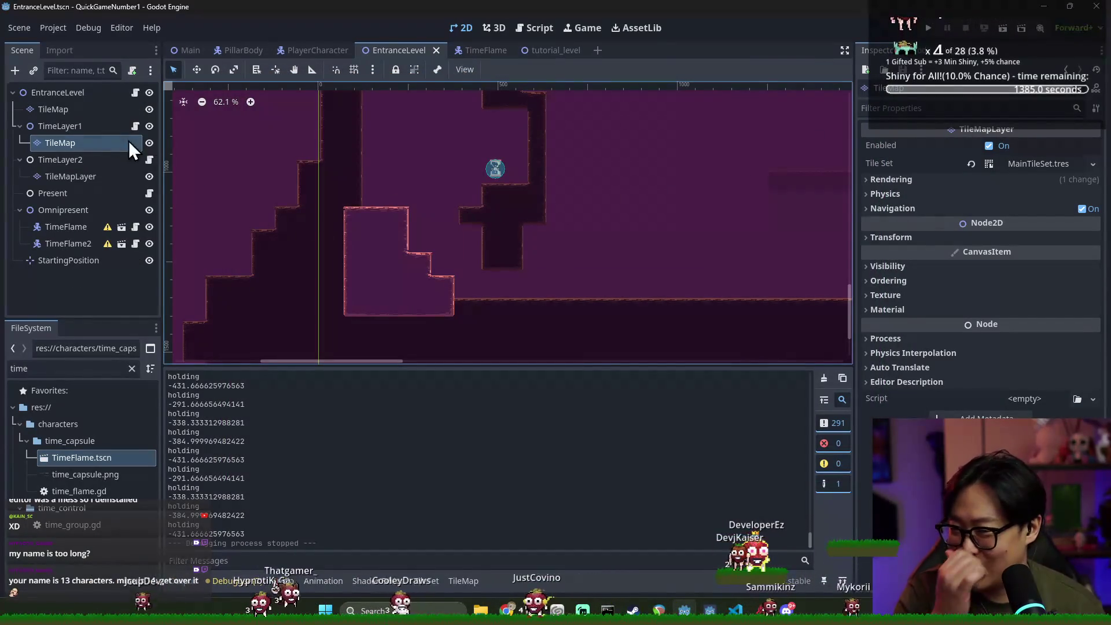
Select TimeLayer2 and hide TimeLayer1's TileMap to view TimeLayer2's tiles alone
click(96, 157)
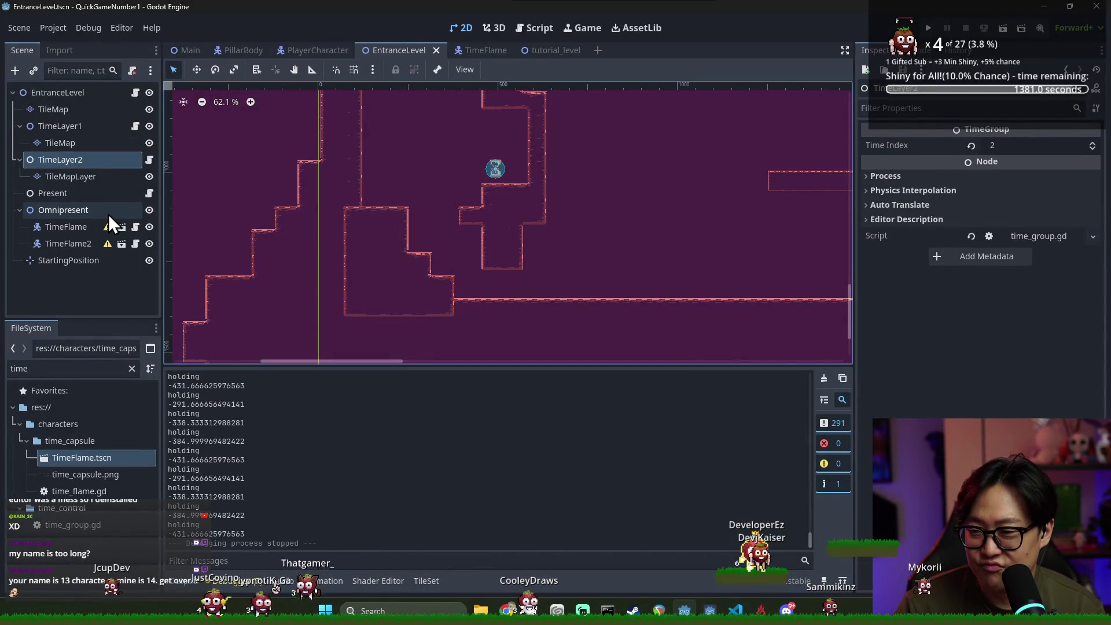
click(149, 143)
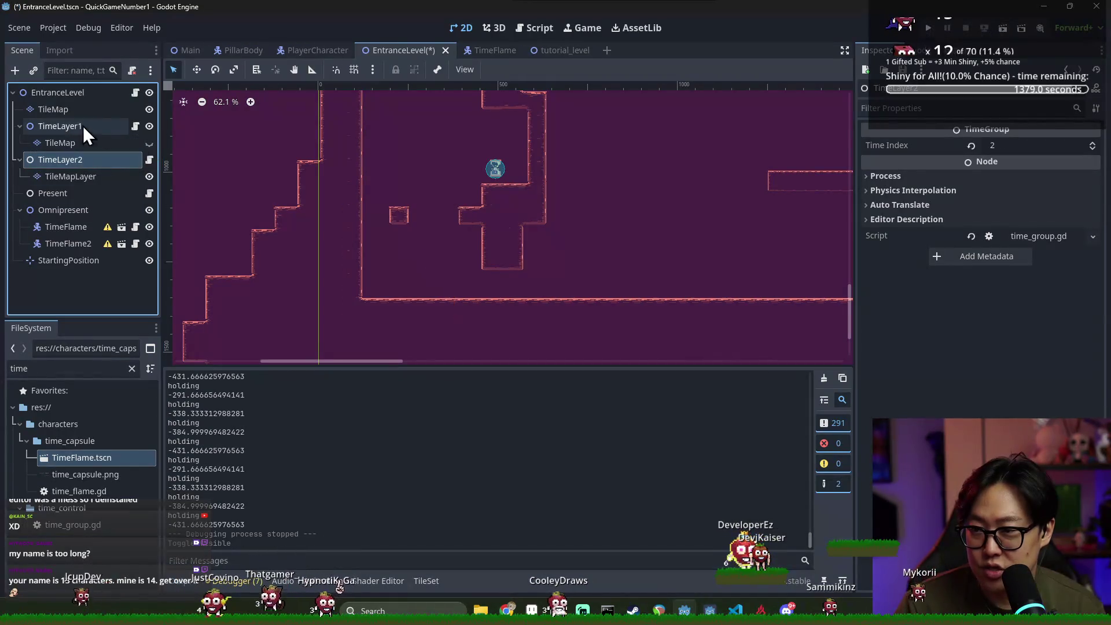
click(64, 174)
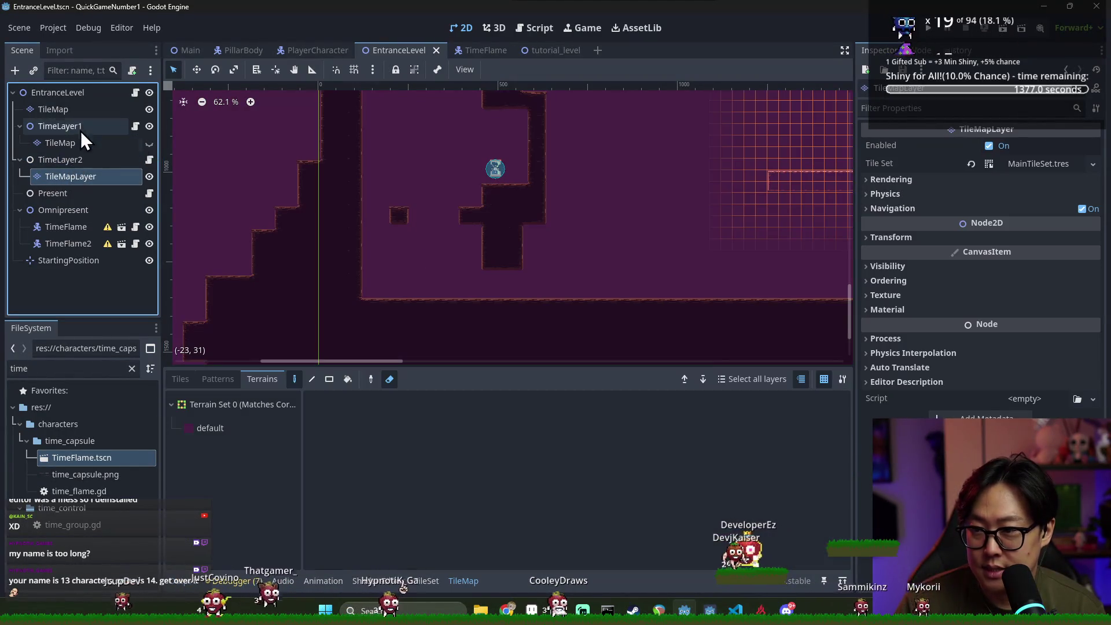
click(68, 110)
key(ctrl+s)
scroll(398, 204, up, 3)
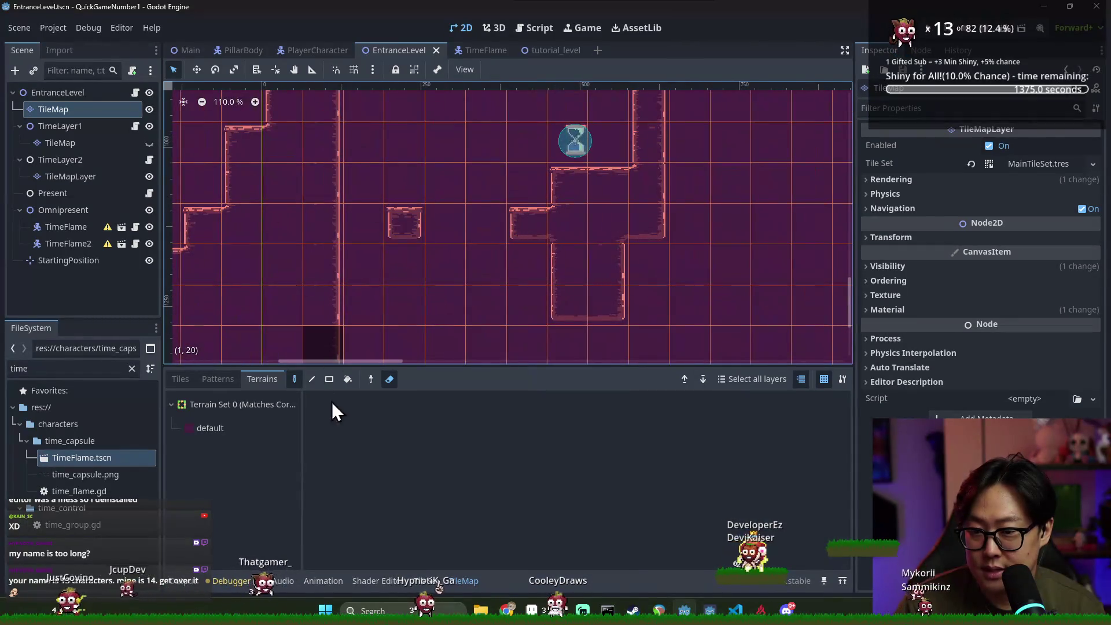
Shift the small floating tile block one cell left in the Tiles tab and save
click(188, 380)
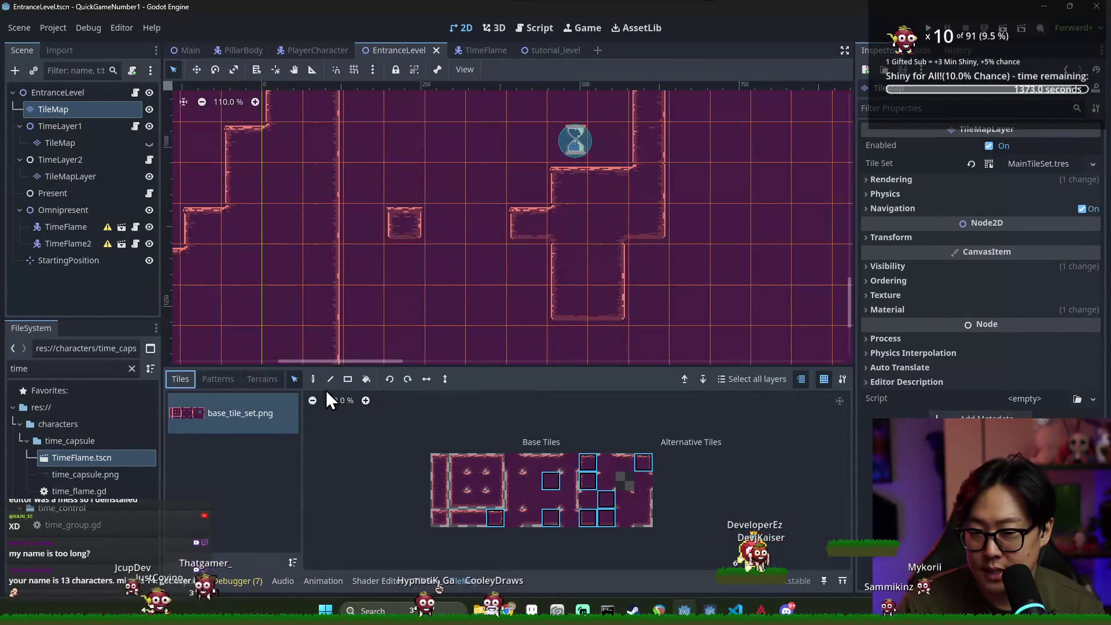
mouse_move(401, 226)
mouse_down()
mouse_move(362, 230)
mouse_move(408, 230)
mouse_move(381, 231)
mouse_up()
scroll(463, 255, down, 3)
key(ctrl+s)
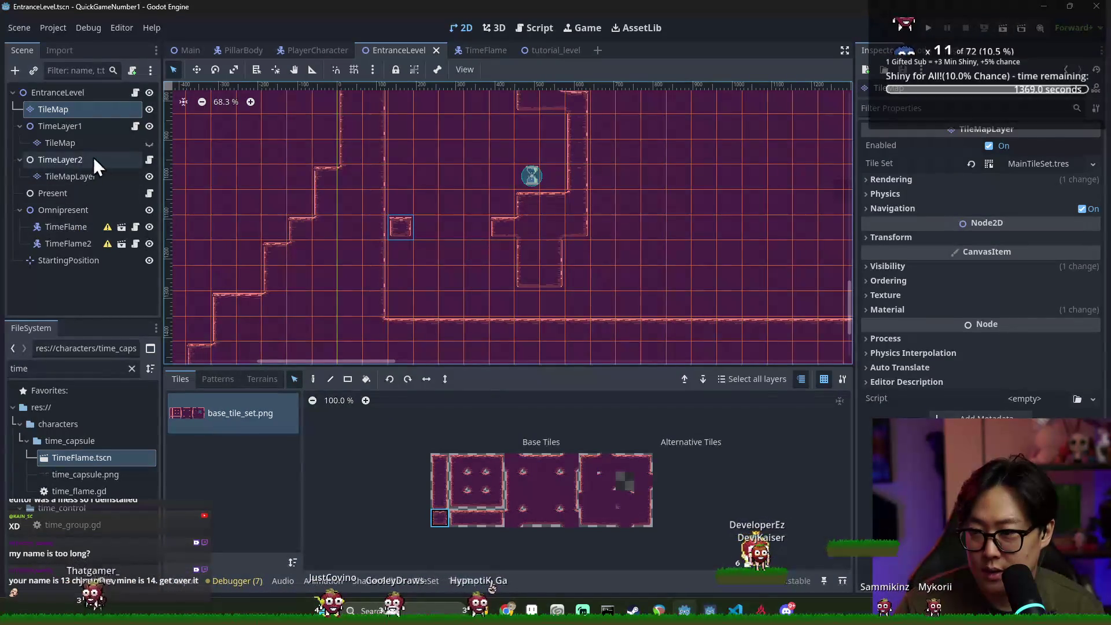
click(20, 160)
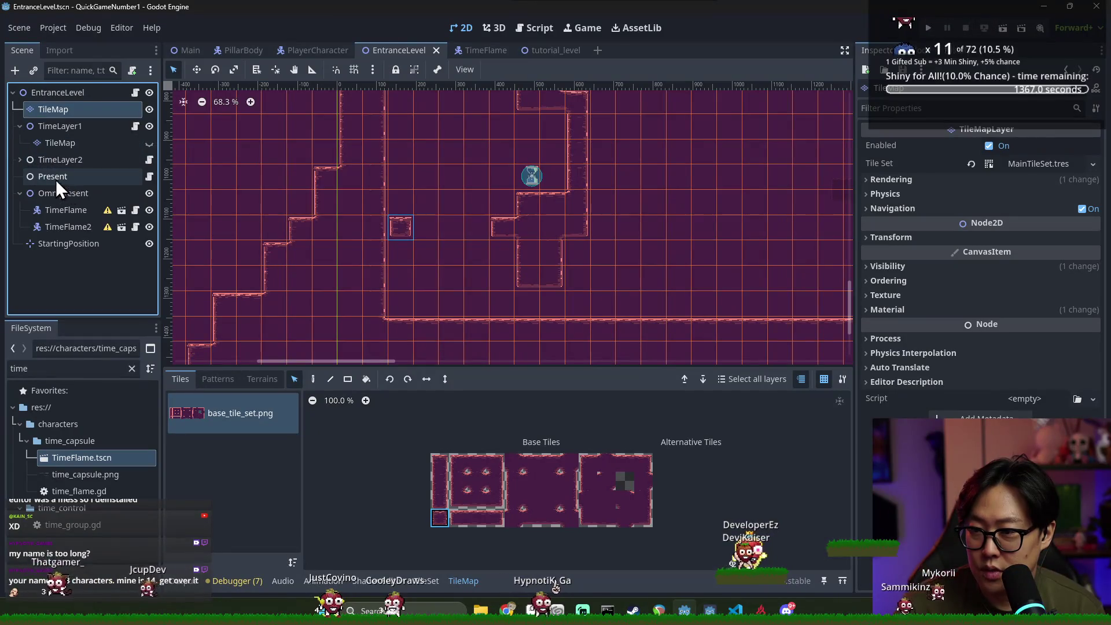
click(21, 160)
Make TimeLayer1's TileMap visible again, choose the default terrain for painting, and save EntranceLevel
click(149, 143)
click(139, 143)
scroll(289, 209, up, 3)
scroll(408, 261, up, 1)
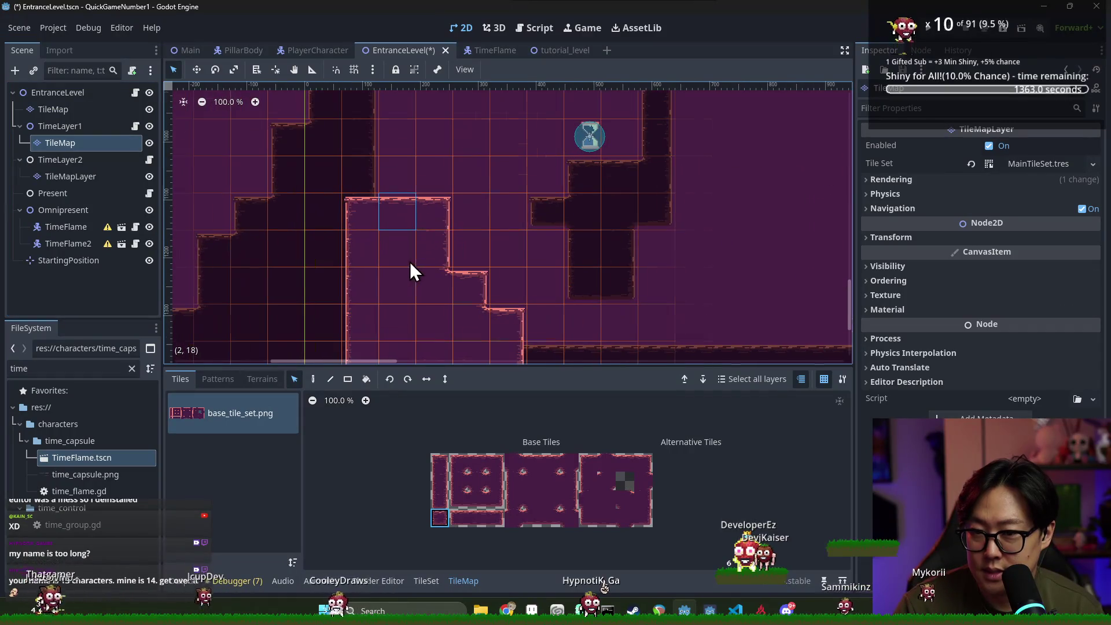
click(313, 379)
click(408, 378)
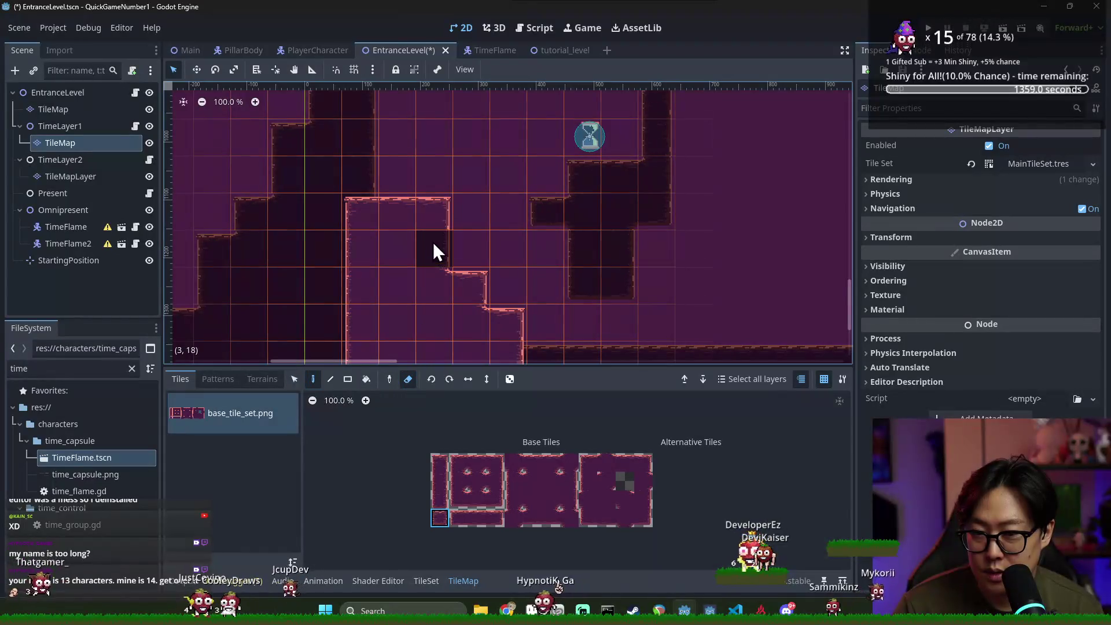
click(262, 379)
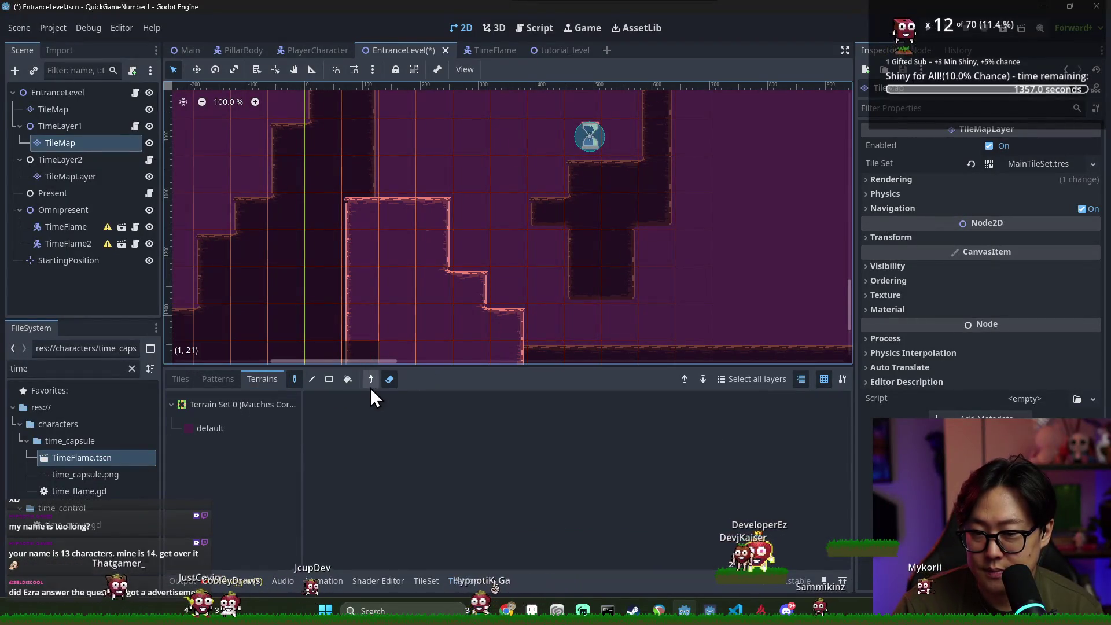
click(280, 425)
scroll(556, 229, down, 7)
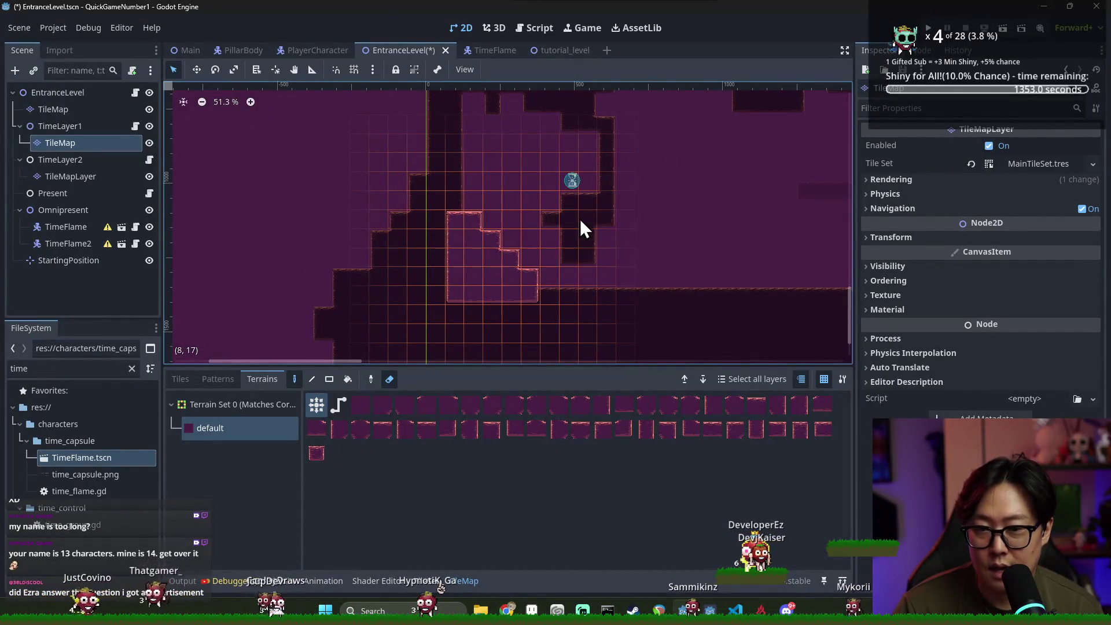
key(ctrl+s)
key(ctrl+s)
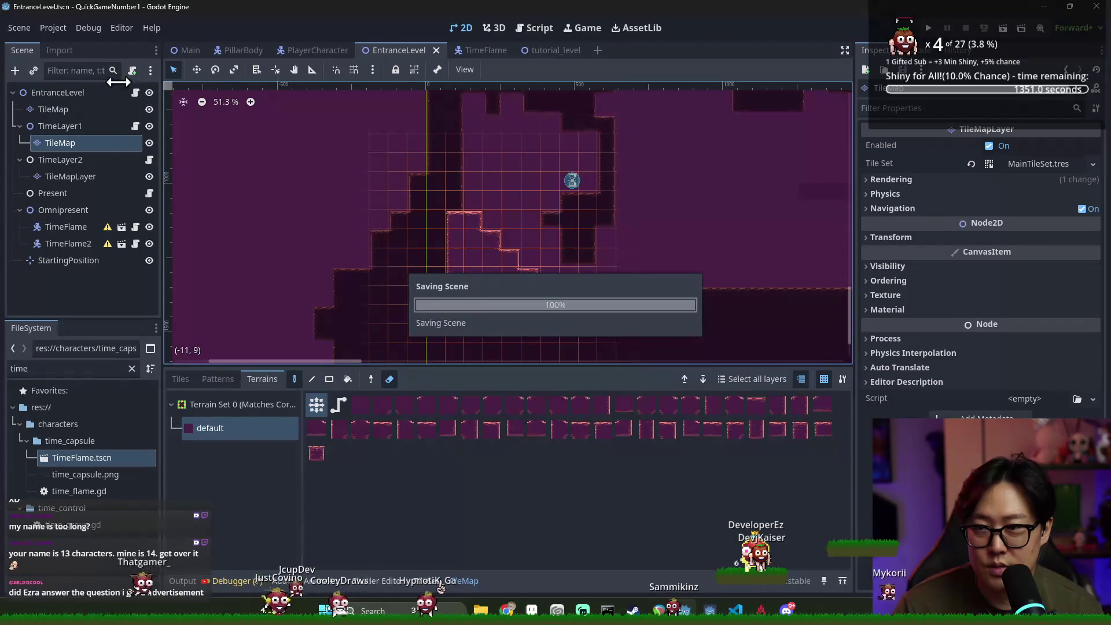
Switch to the Main scene tab and select its Main root node
click(188, 50)
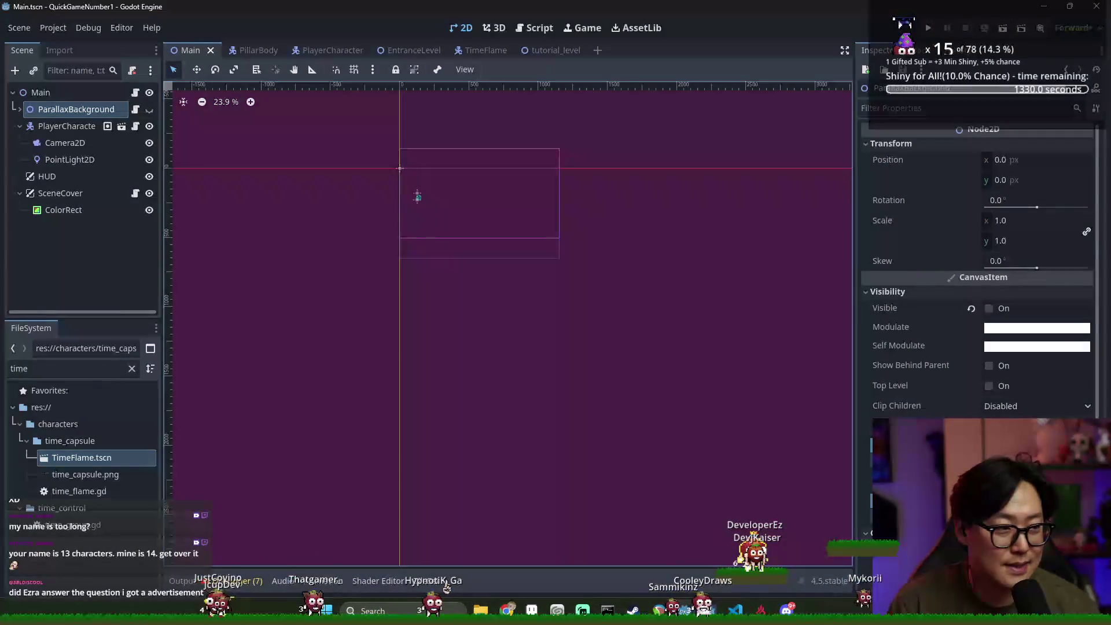
click(80, 93)
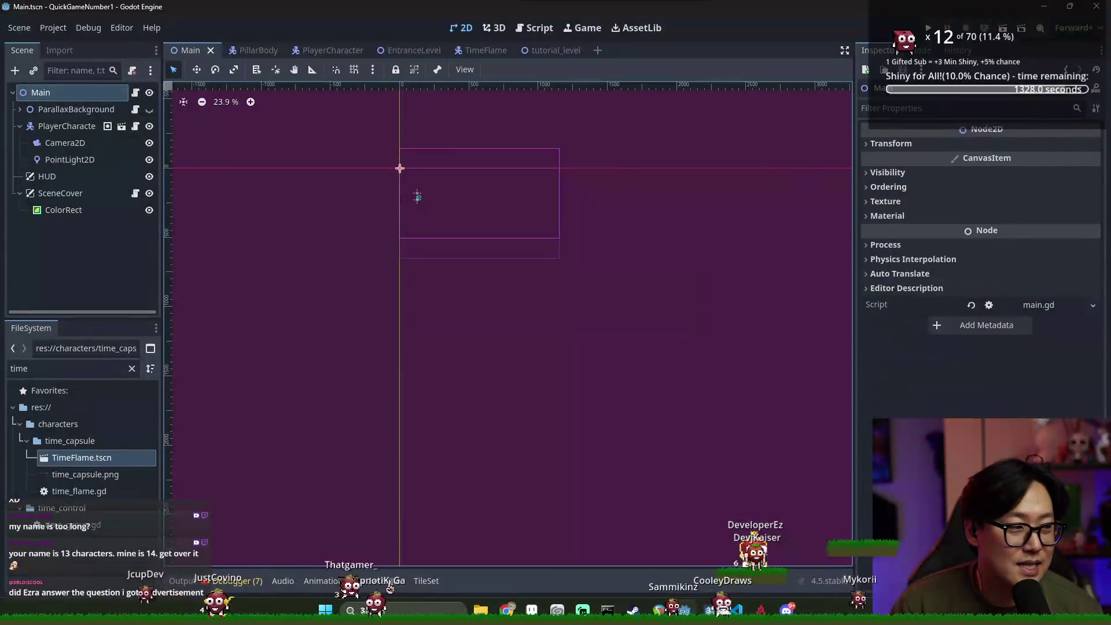
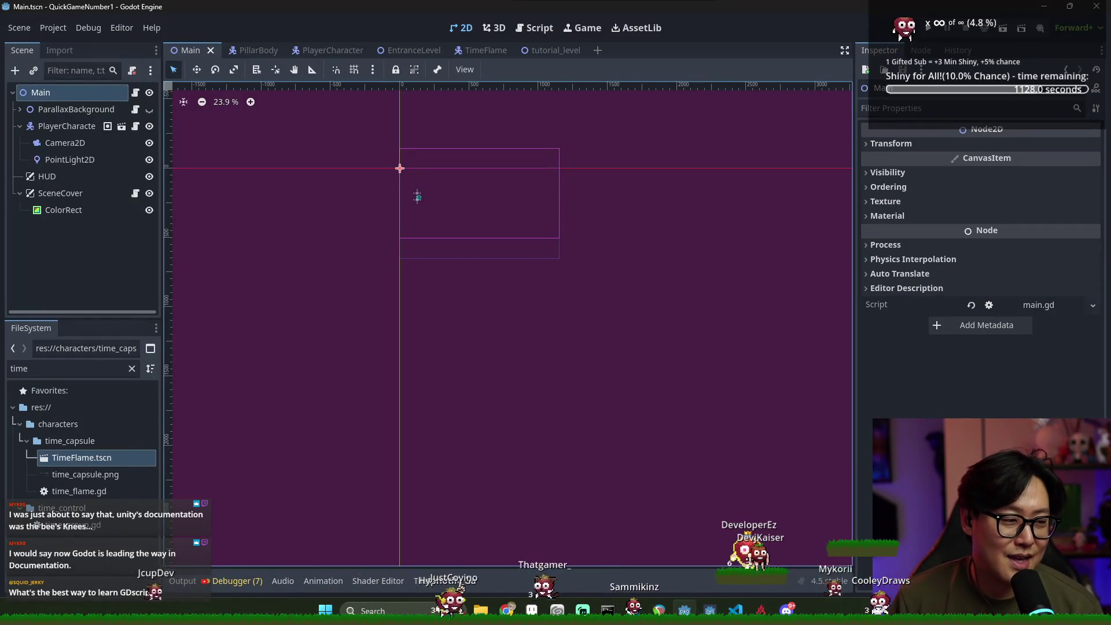
Drag a Chrome New Tab window over the Godot editor and focus its address bar
mouse_move(1109, 361)
mouse_down()
mouse_move(602, 362)
mouse_move(248, 25)
mouse_move(268, 32)
mouse_move(342, 4)
mouse_up()
click(344, 44)
Search Google for 'godot engine', visit the official site, then return to the results
text(g)
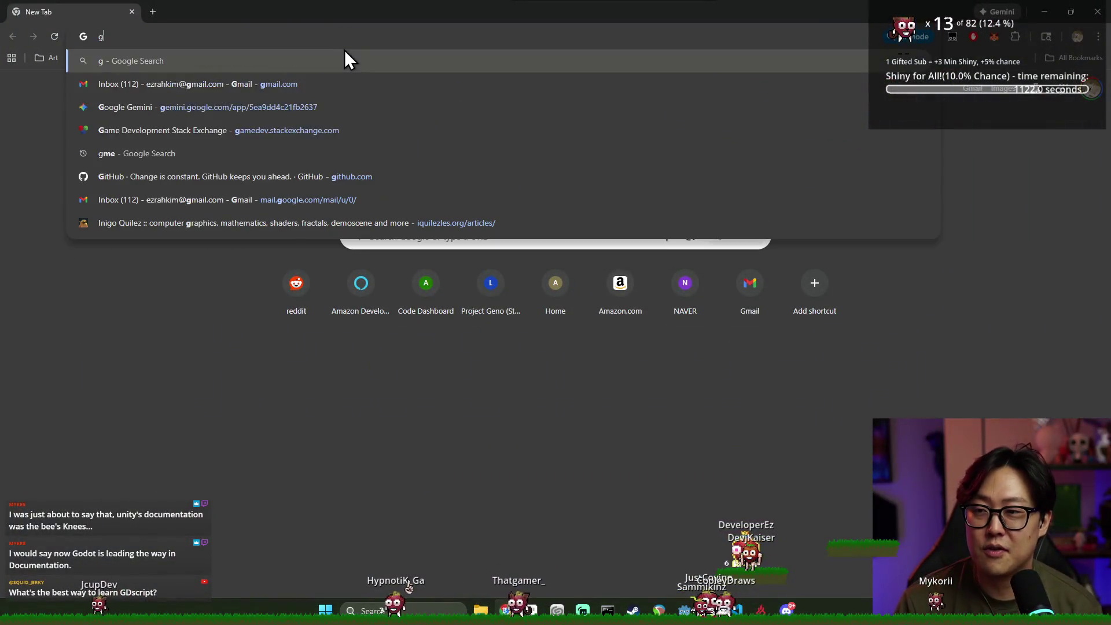
key(BackSpace)
key(BackSpace)
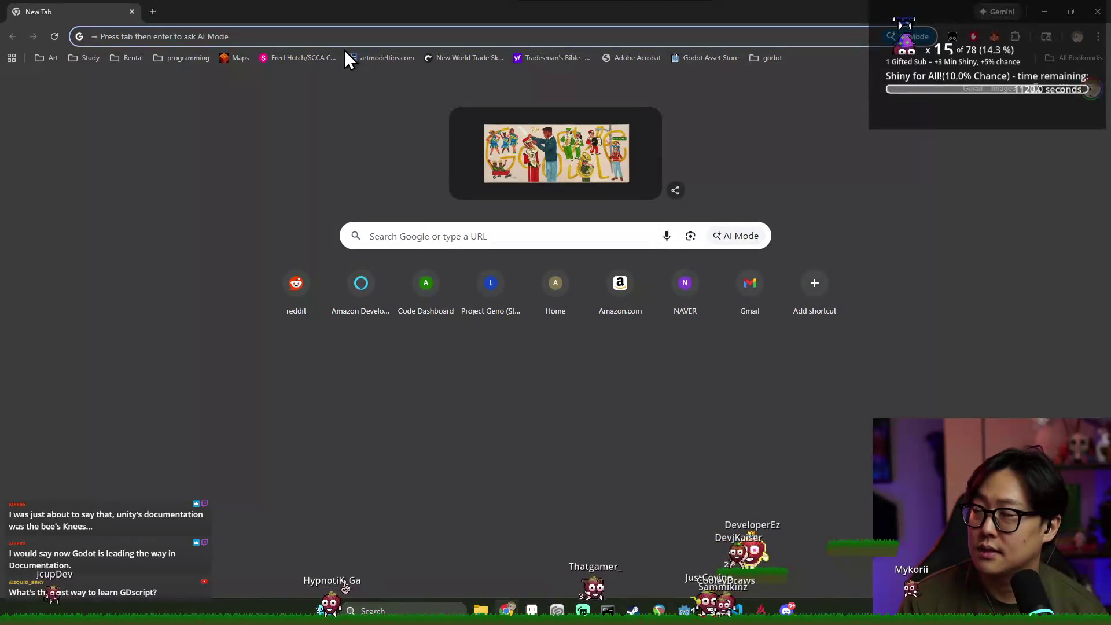
text(godot engine)
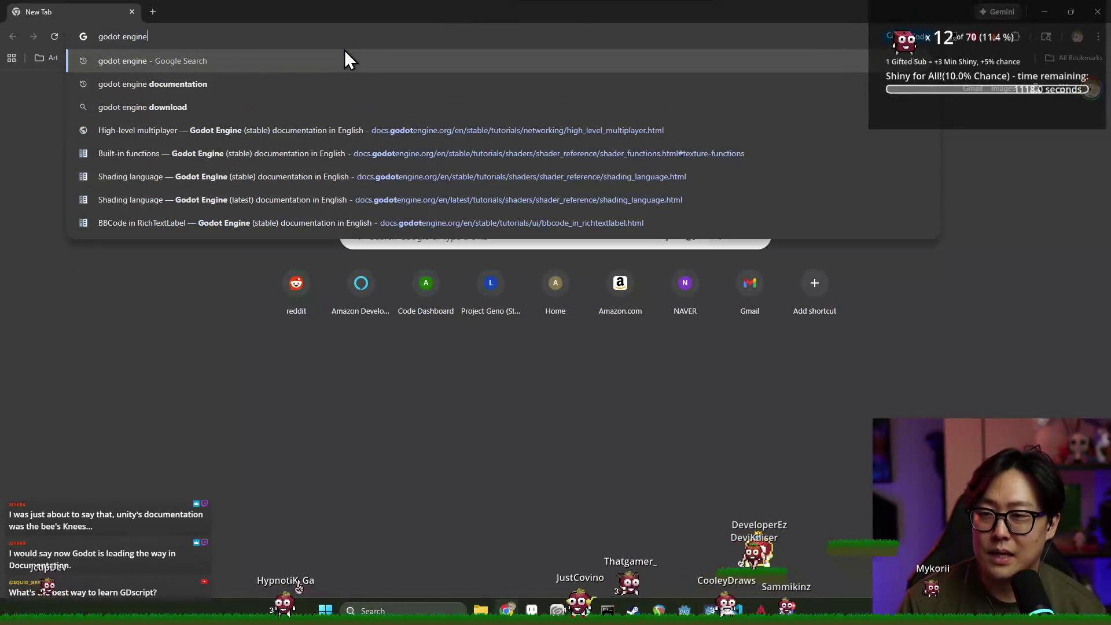
key(Return)
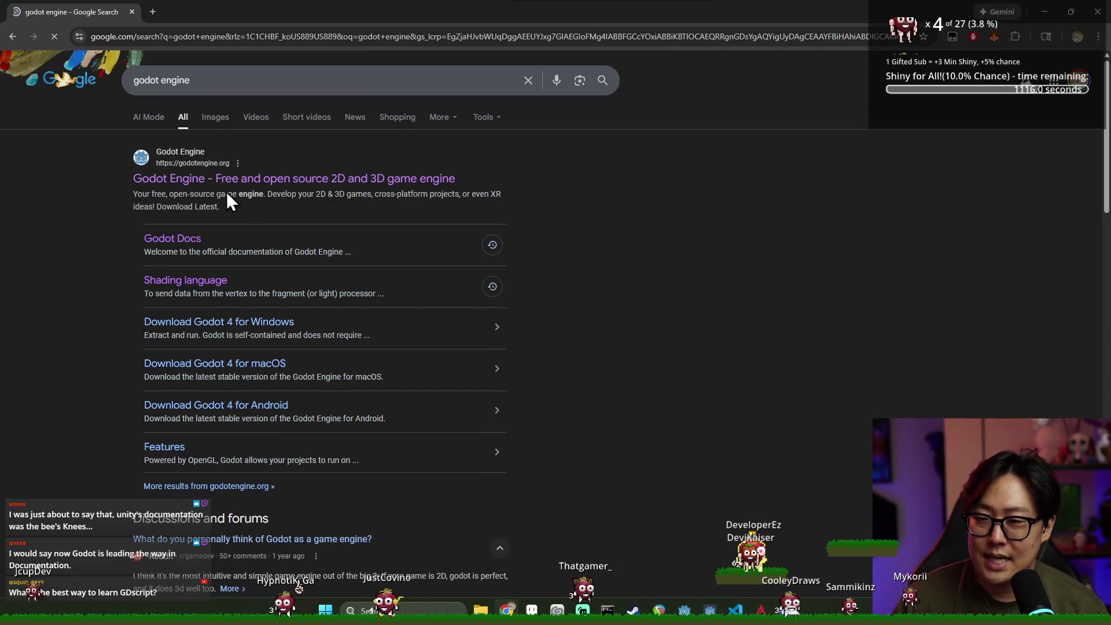
click(228, 180)
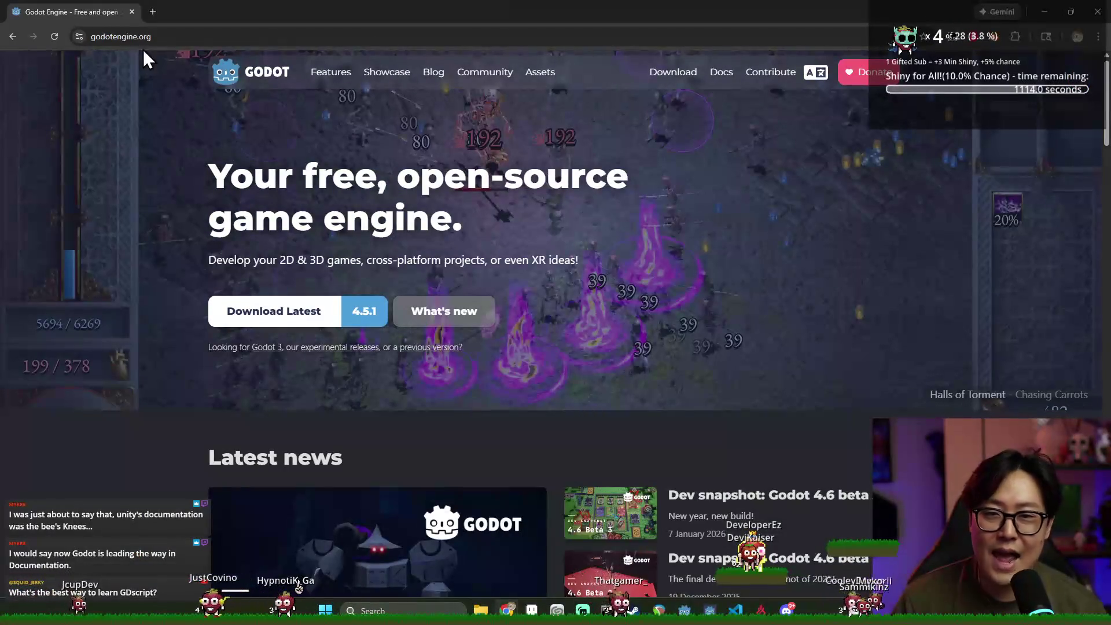
click(17, 32)
Refine the query to 'godot engine documentation' and open the Godot Docs result
click(234, 71)
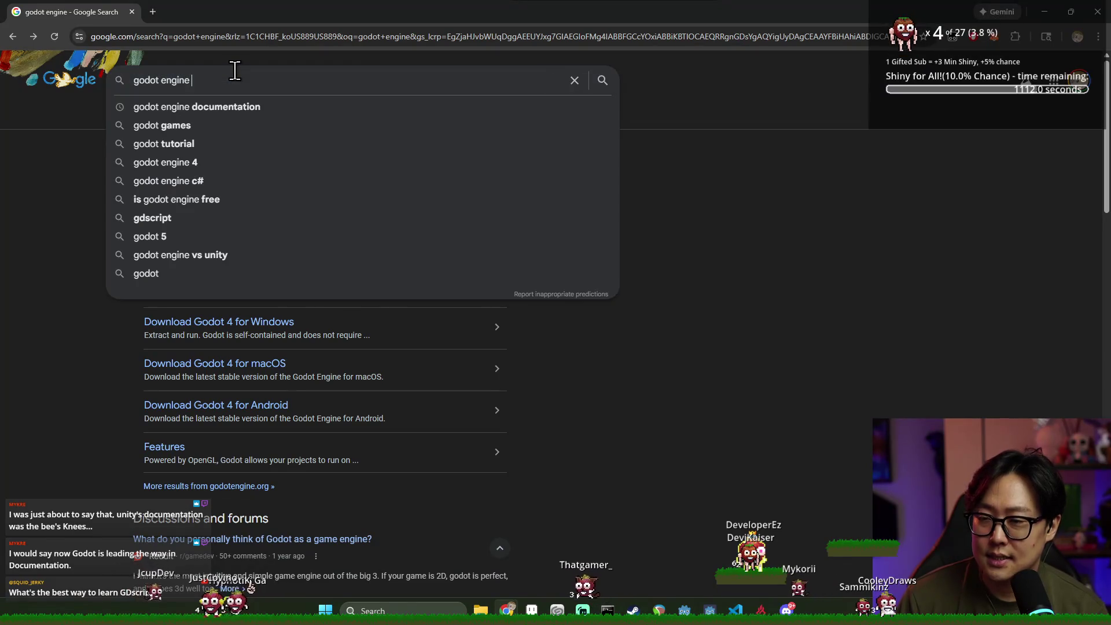
text(documentati)
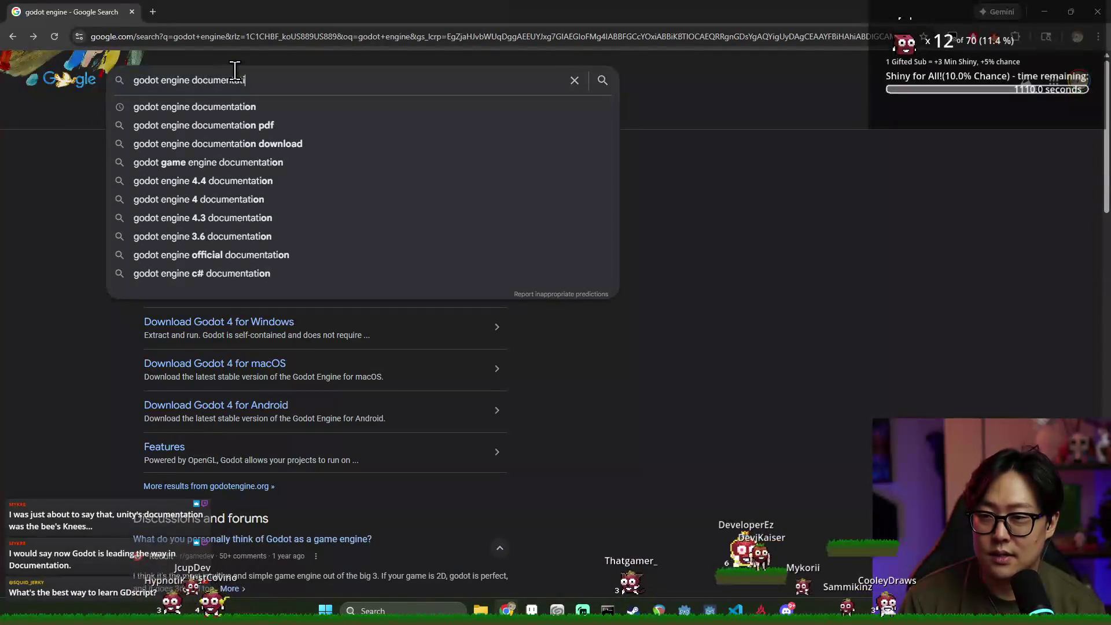
text(on)
key(Return)
click(247, 181)
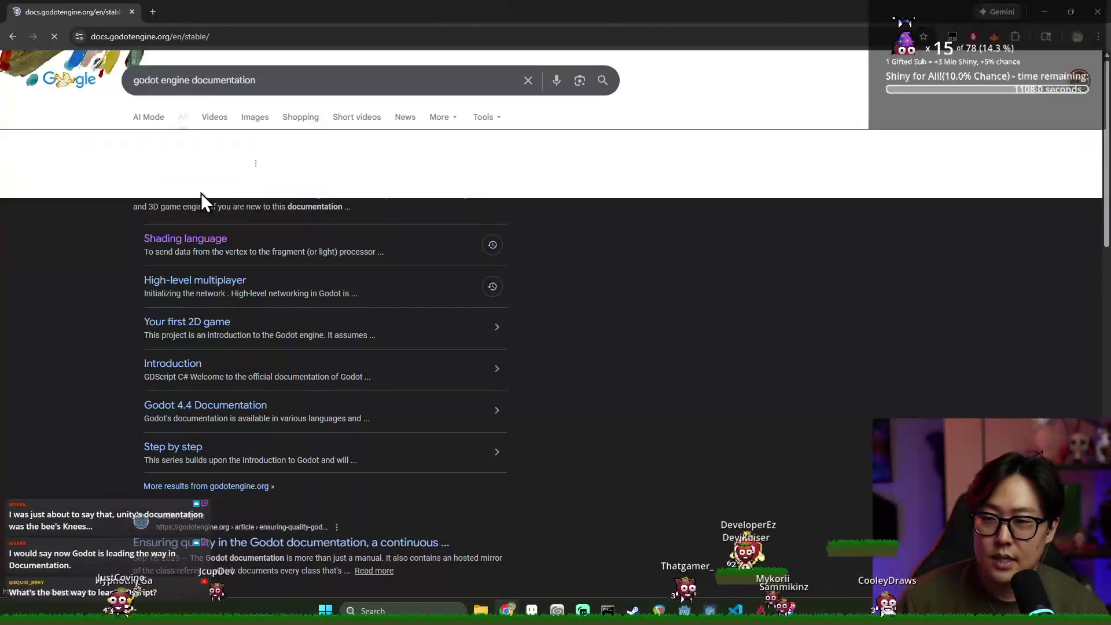
Toggle the About, Getting Started and 'Your first 2D game' sidebar sections, then expand Manual
click(237, 156)
click(218, 158)
click(248, 181)
click(214, 238)
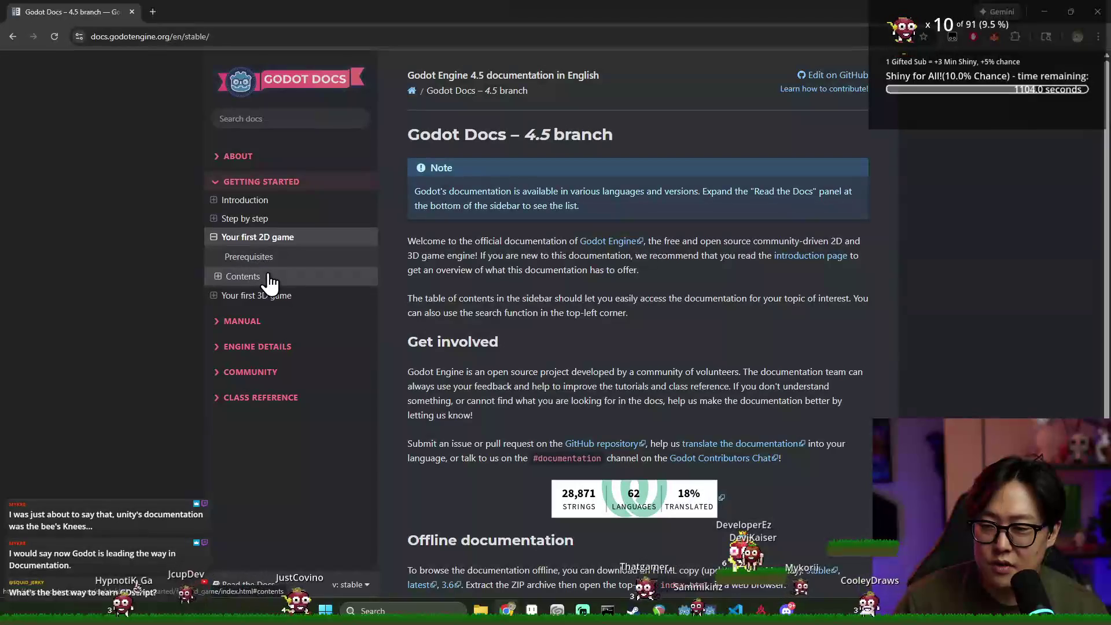
click(214, 237)
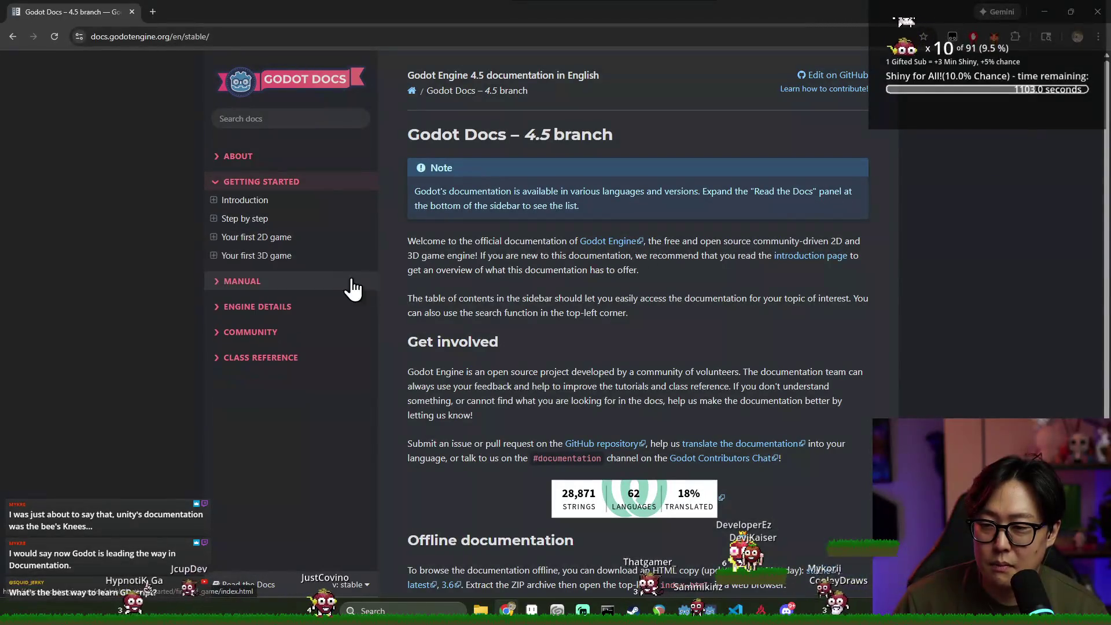
click(218, 284)
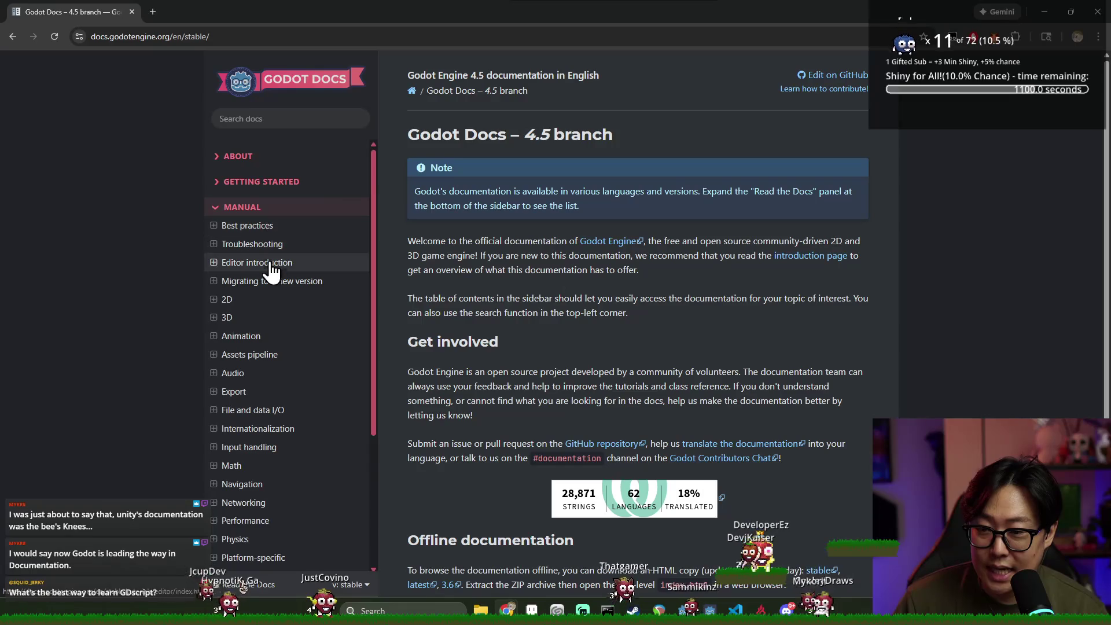
scroll(288, 387, down, 3)
click(267, 38)
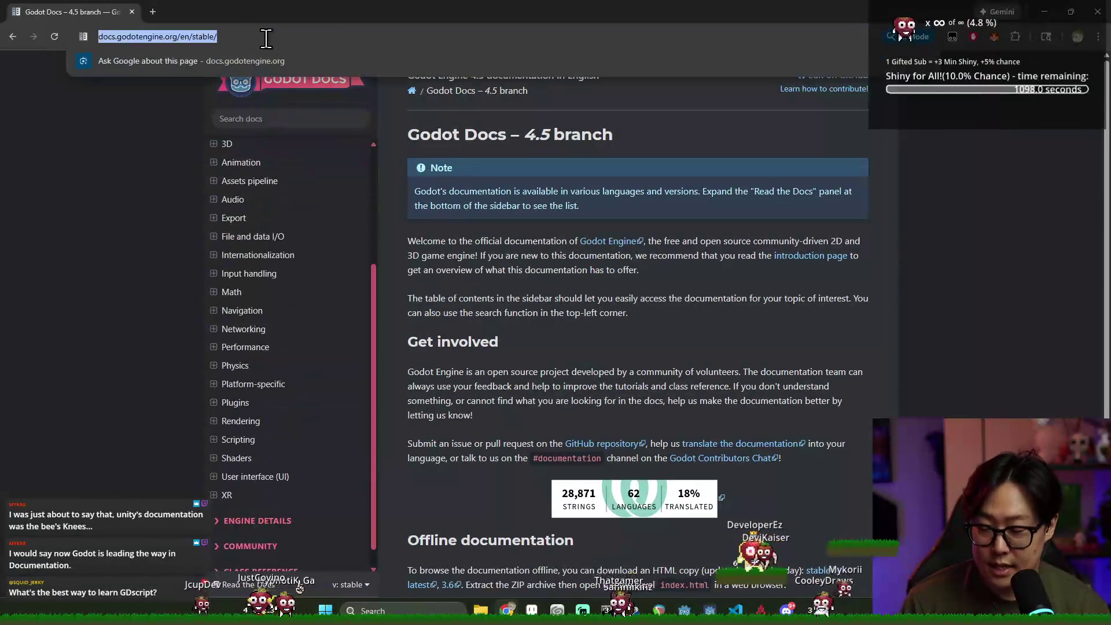
Search 'gdquest gdscript learning tool' and open the Learn GDScript From Zero course page
text(gdquest )
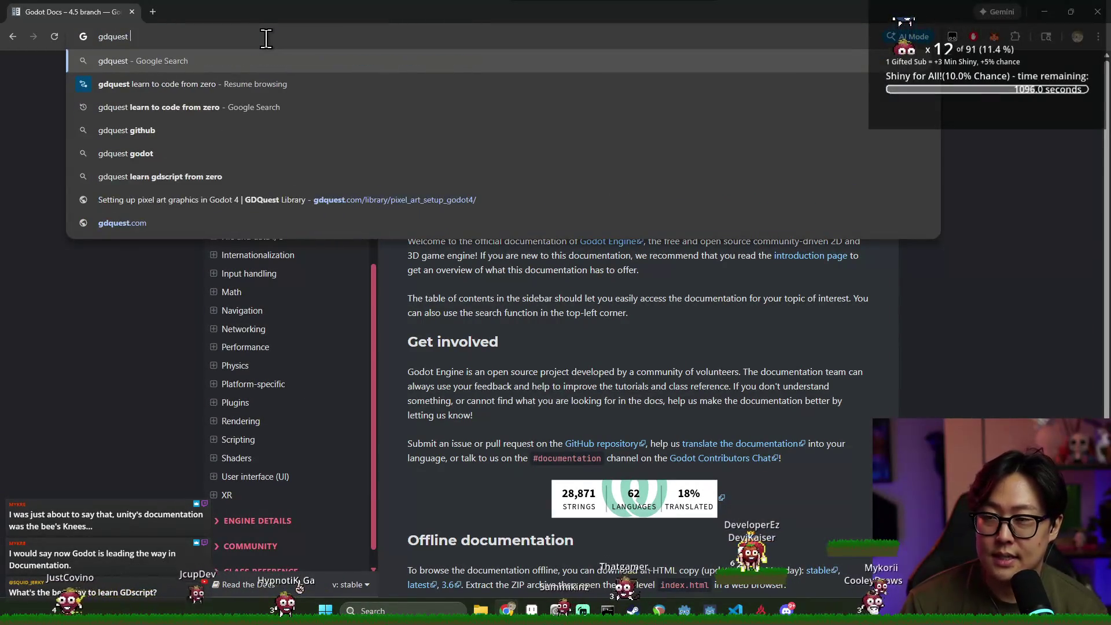
text(gdscript learning )
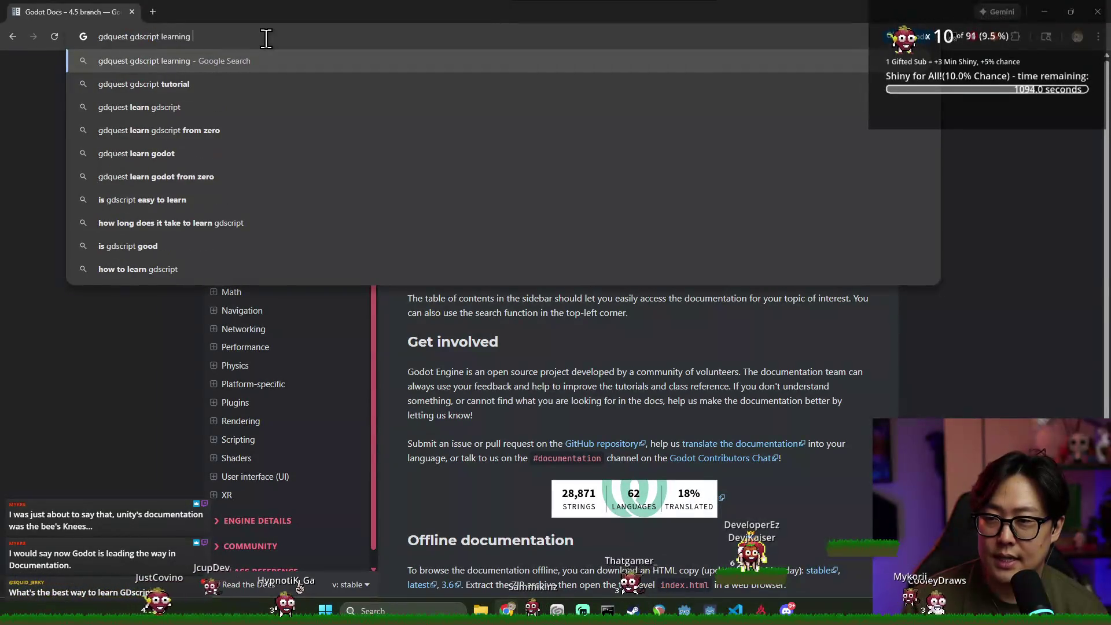
text(tool)
key(Return)
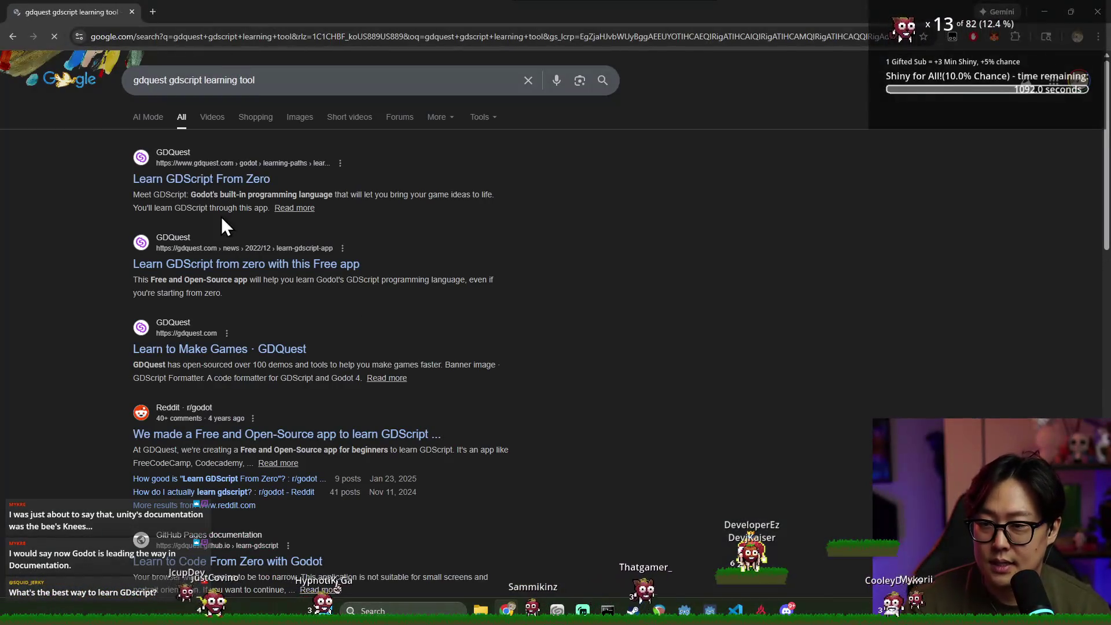
click(200, 179)
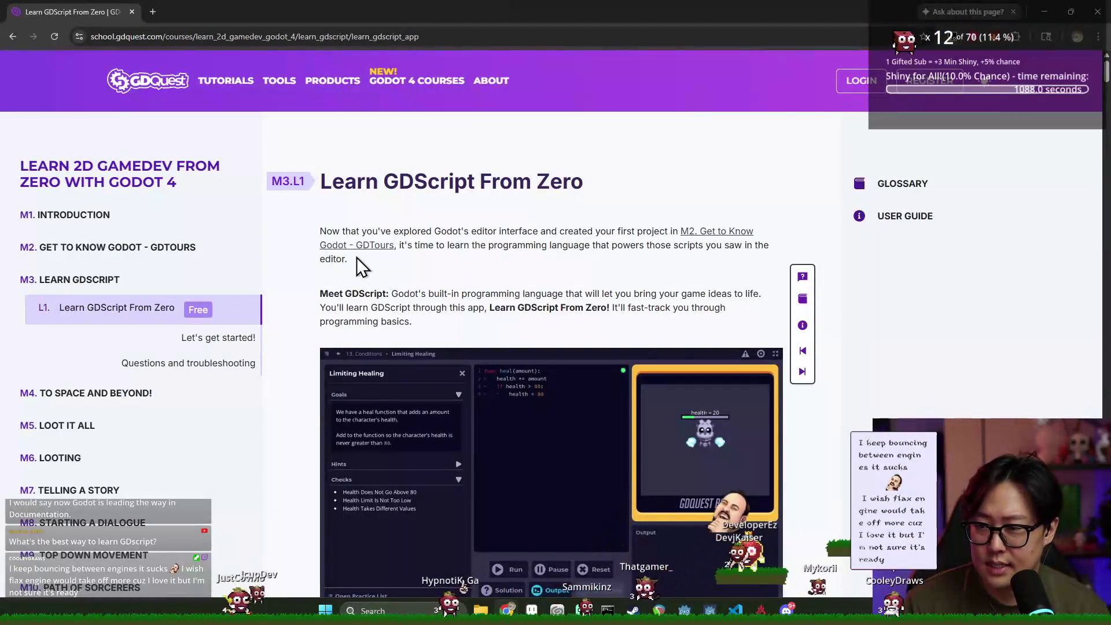
scroll(220, 347, down, 8)
scroll(428, 331, down, 8)
scroll(474, 379, up, 6)
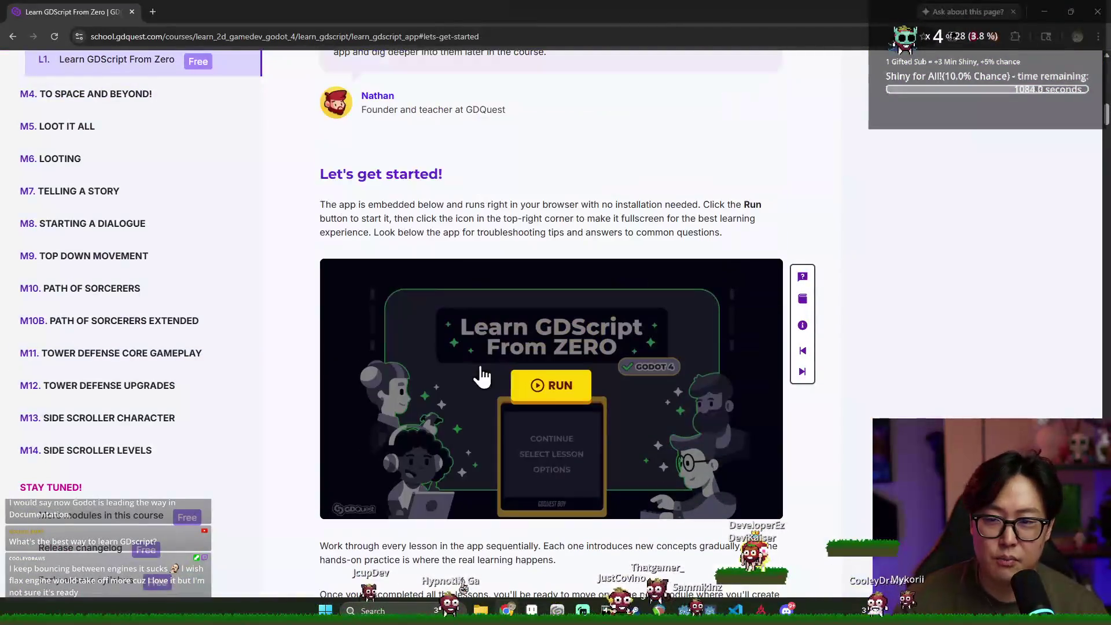
Run the embedded learning app and start lesson 1, 'What Code is Like'
click(514, 383)
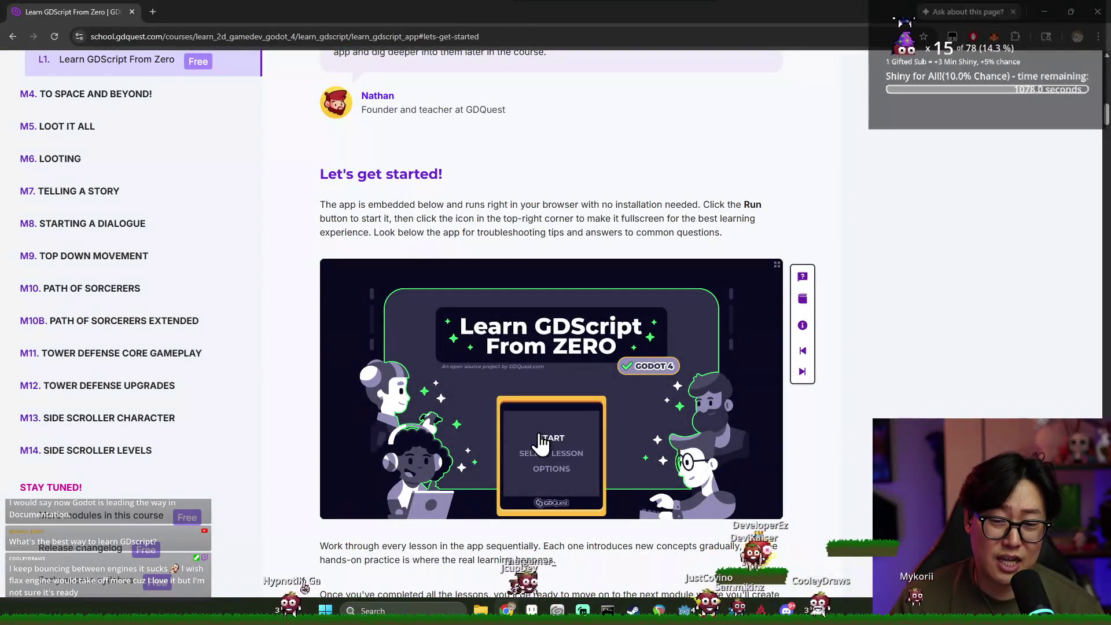
click(541, 441)
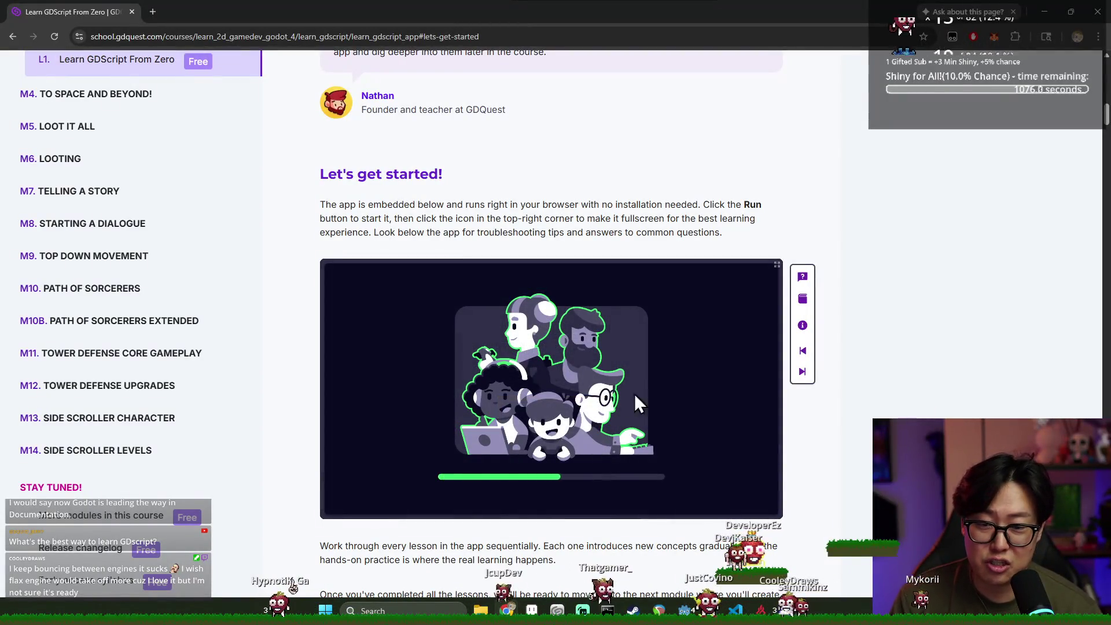
scroll(597, 377, down, 4)
scroll(610, 364, down, 4)
scroll(707, 359, up, 9)
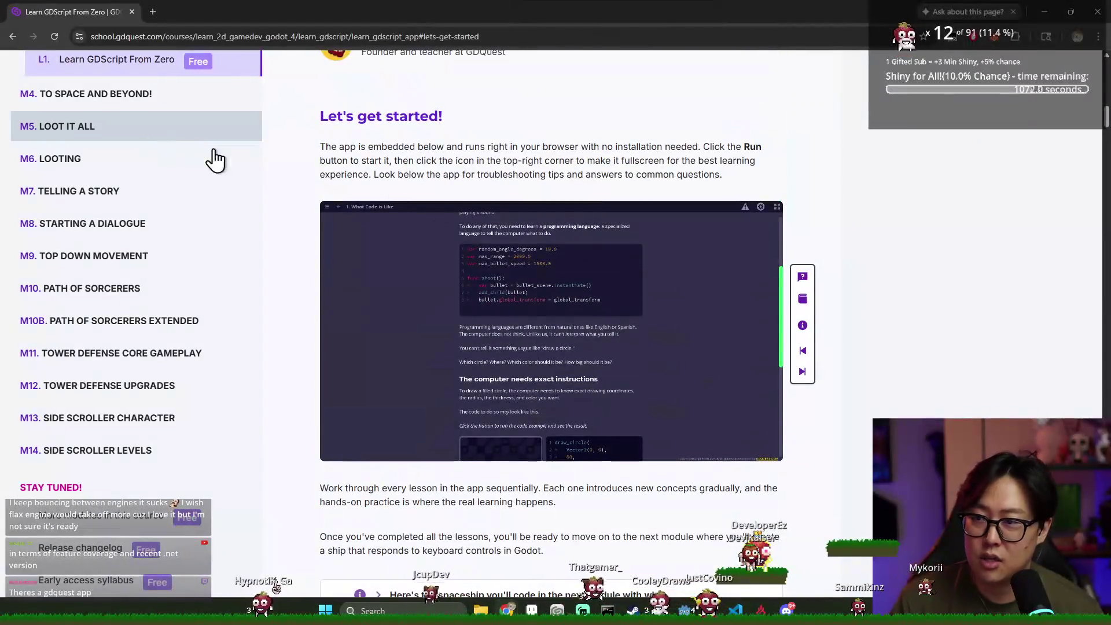
scroll(232, 145, up, 5)
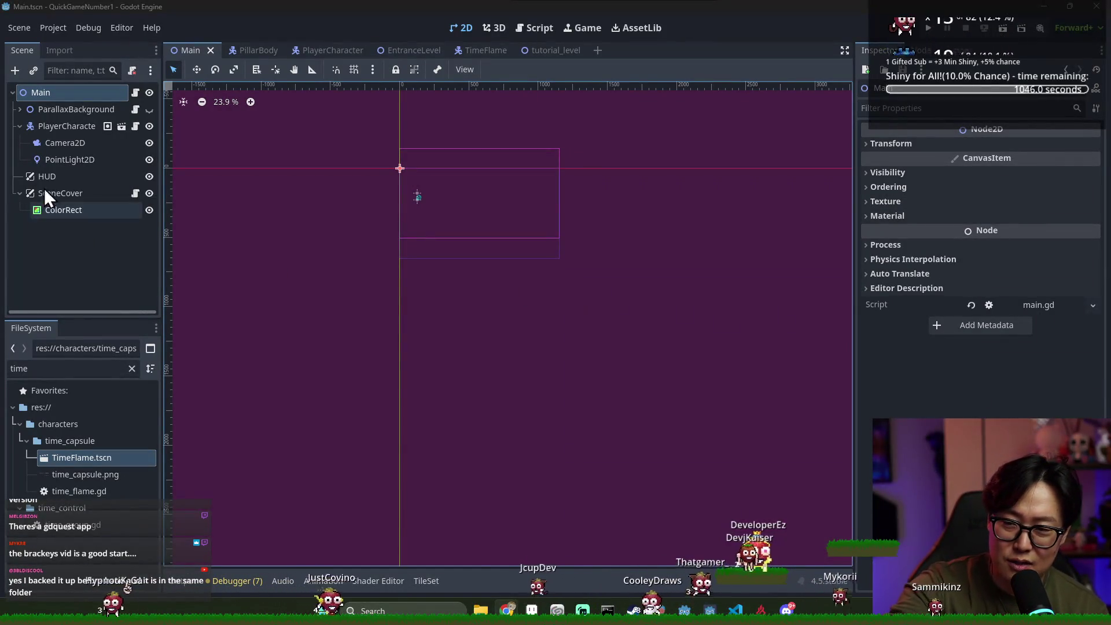
Inspect the ParallaxBackground node, then switch to the Script editor showing main.gd
click(68, 113)
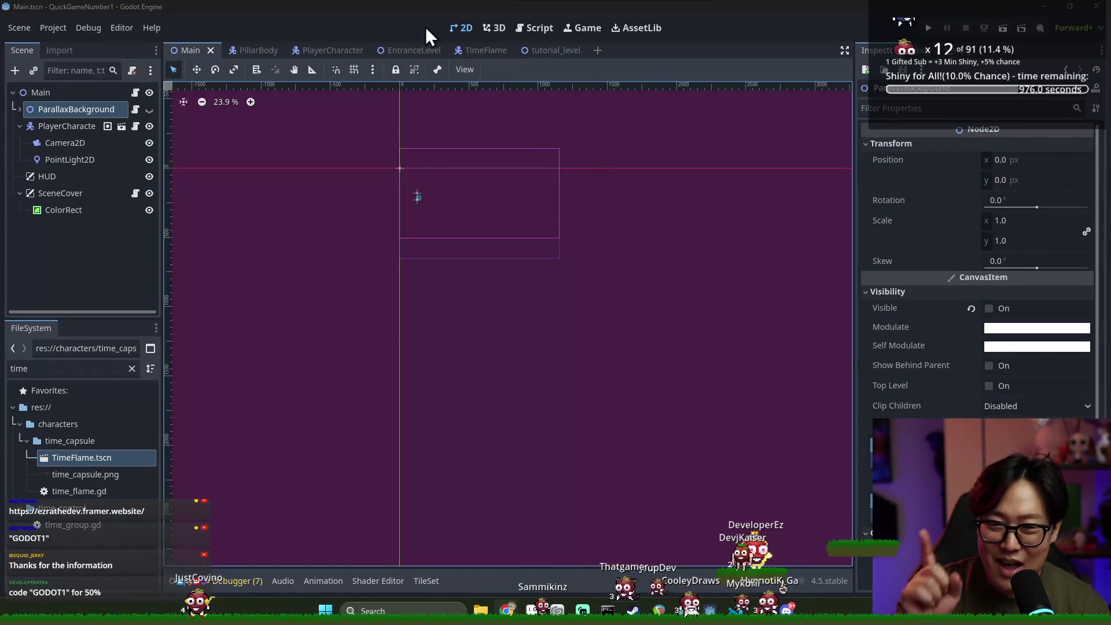
click(535, 29)
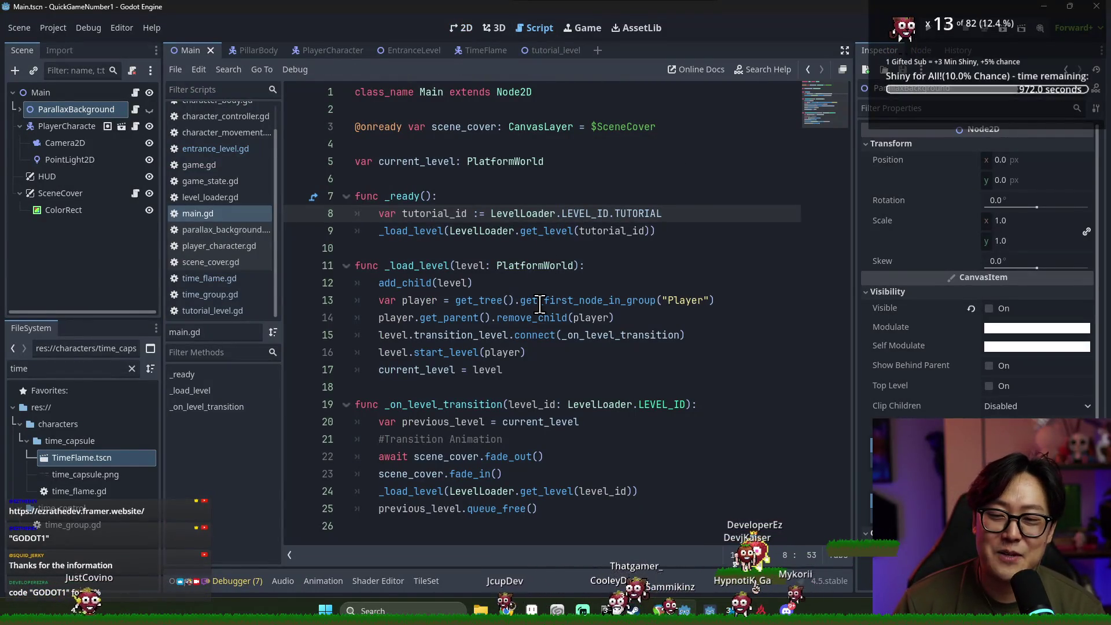
Adjust the code zoom, save the scene, and hide the script list to widen main.gd
key(ctrl+minus)
key(ctrl+equal)
key(ctrl+s)
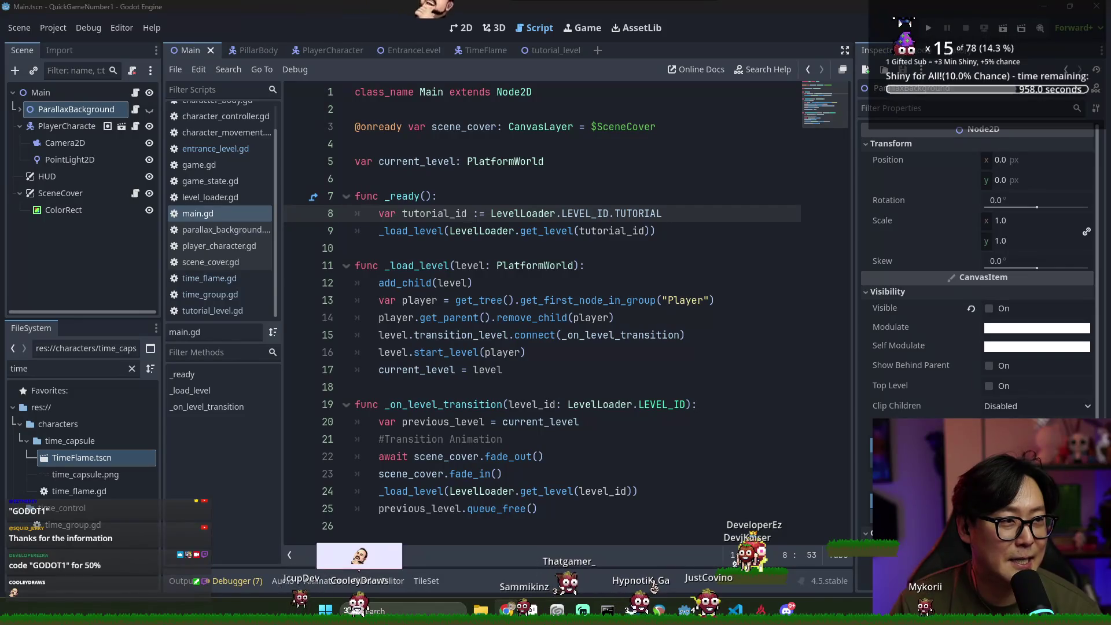
click(682, 180)
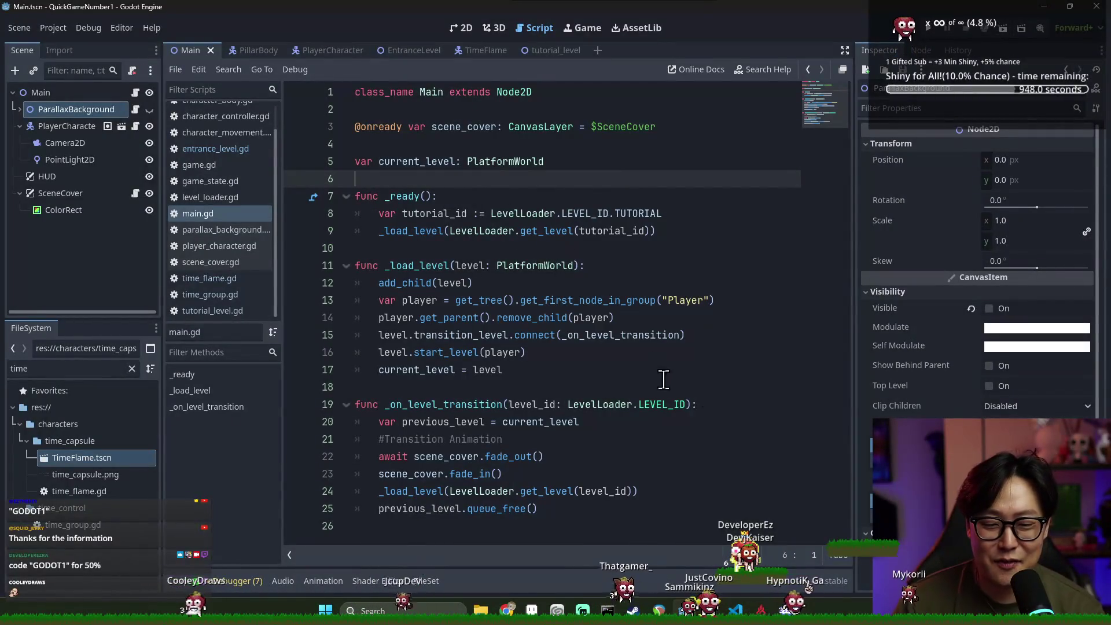
click(290, 554)
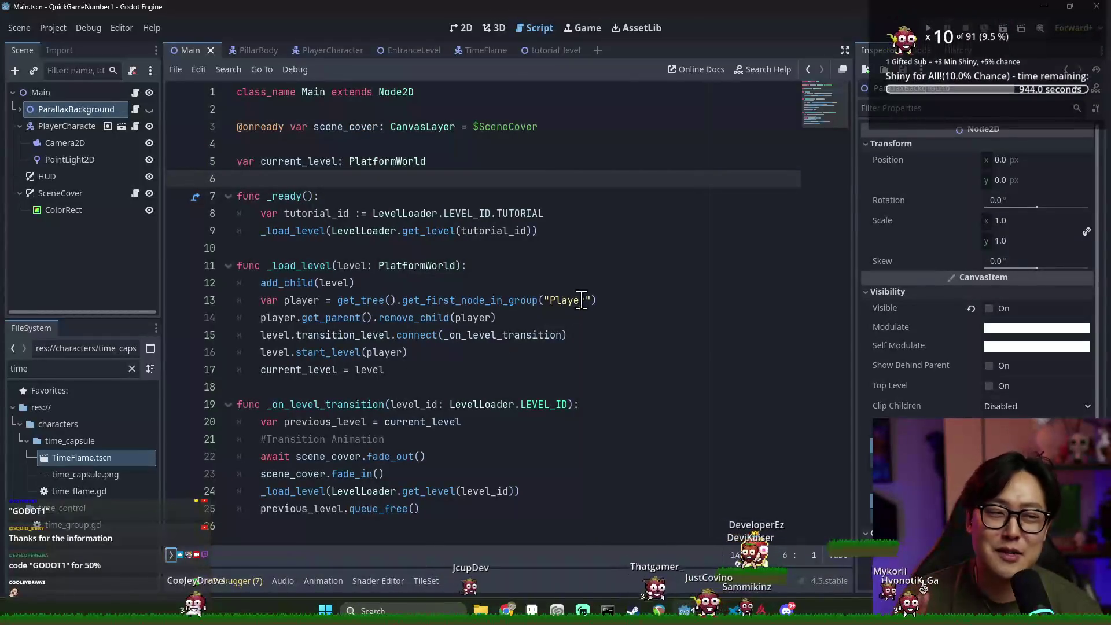
Review the main.gd level-loading functions and save the scene
scroll(580, 429, up, 1)
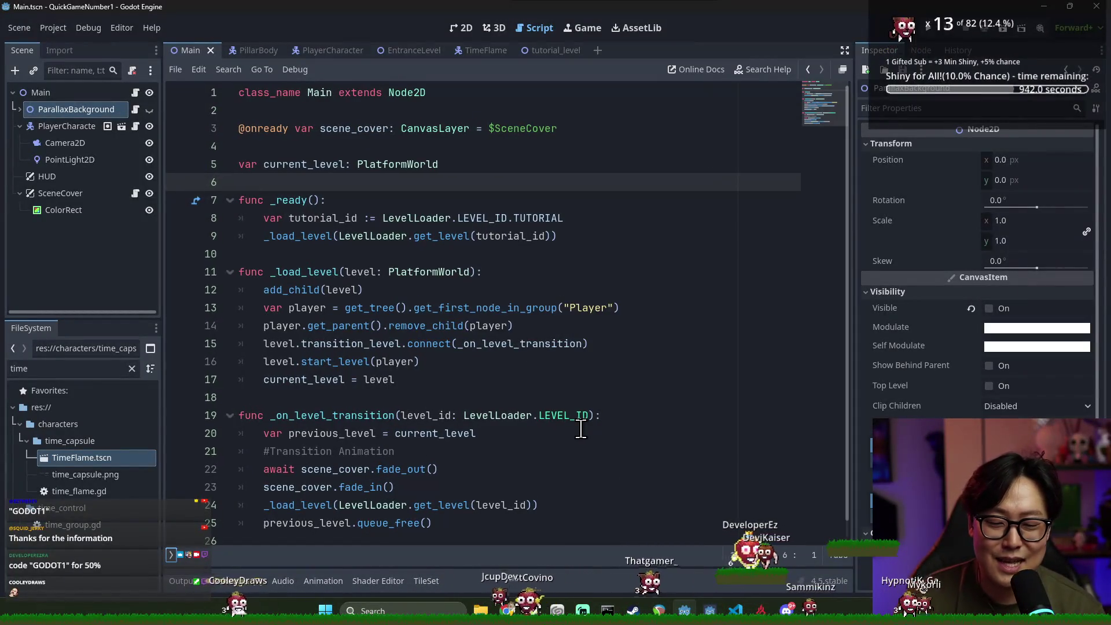
scroll(482, 398, down, 1)
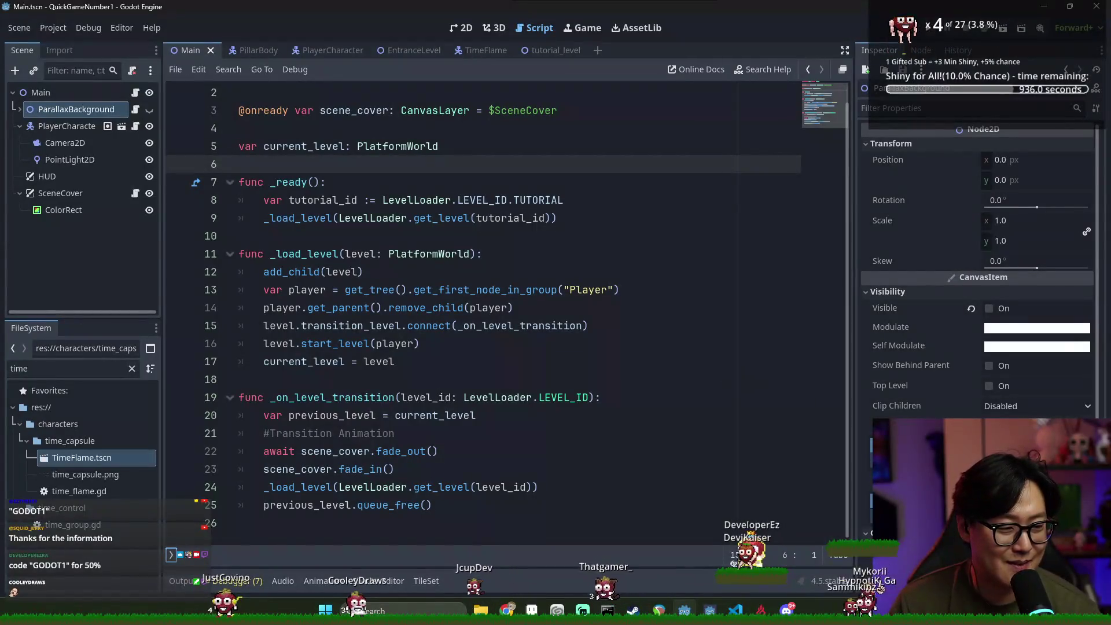
ctrl+scroll(550, 325, down, 3)
ctrl+scroll(550, 325, up, 3)
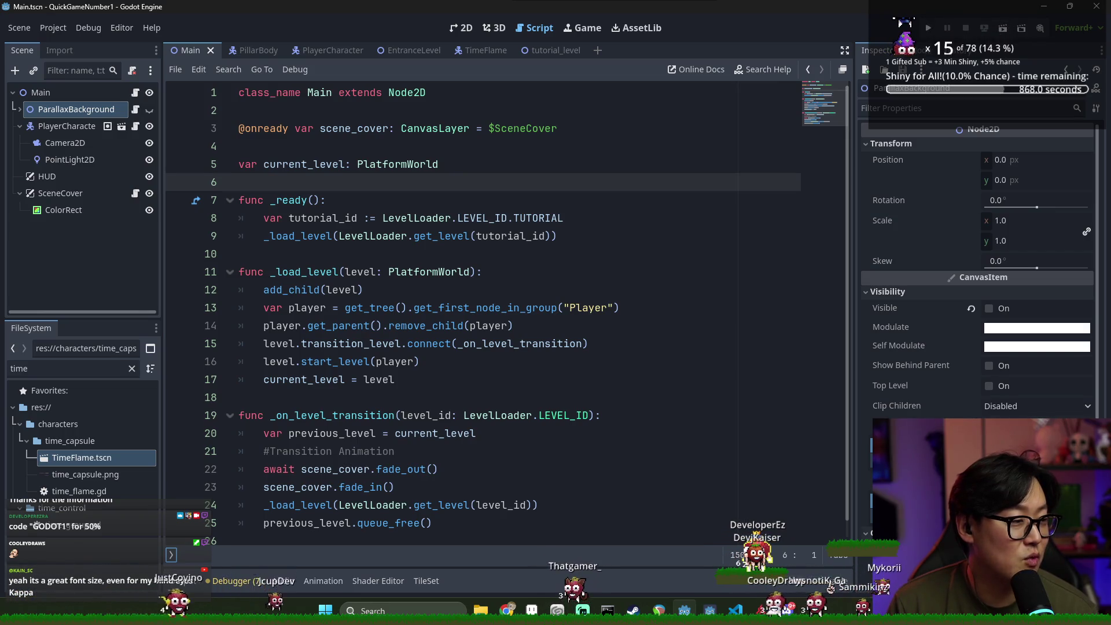
click(508, 325)
click(489, 255)
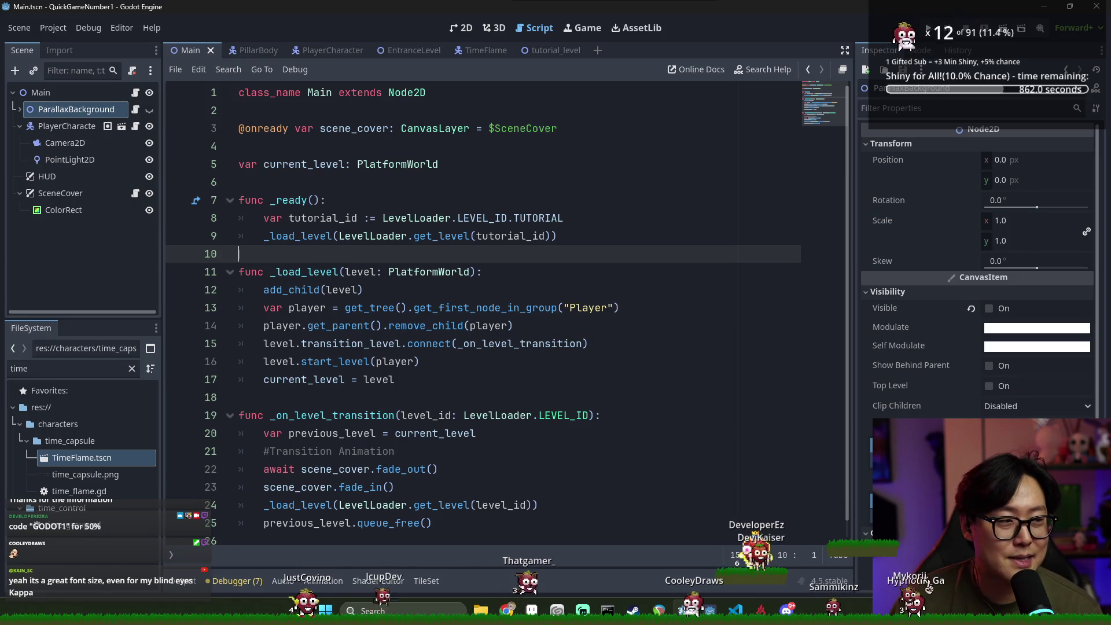
key(ctrl+s)
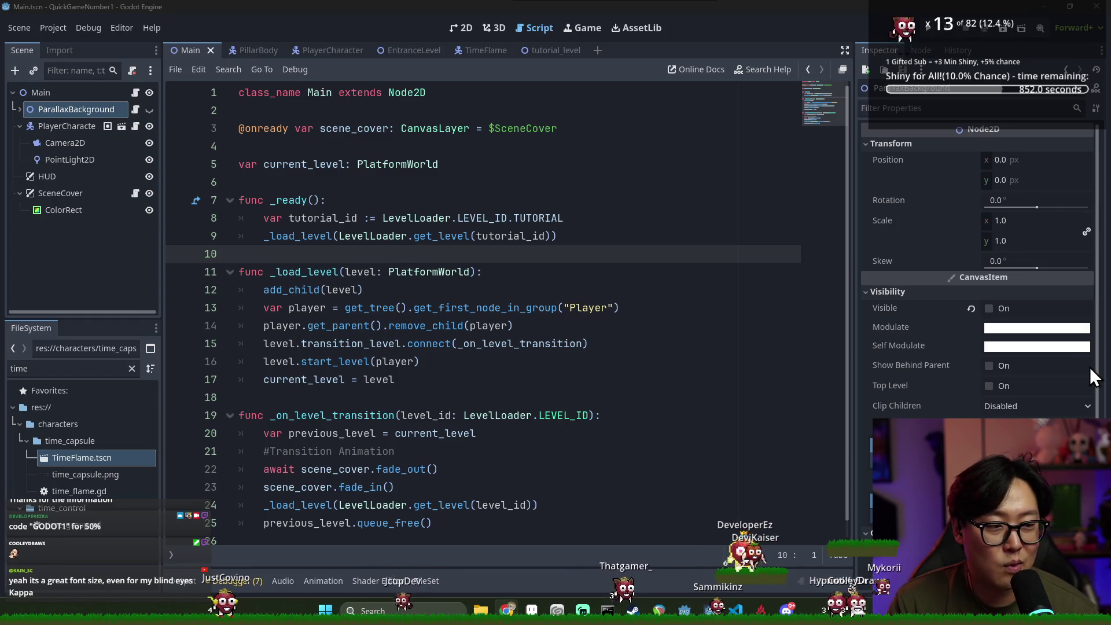
Check the level transition and _load_level lines, save again, and run the project
click(564, 343)
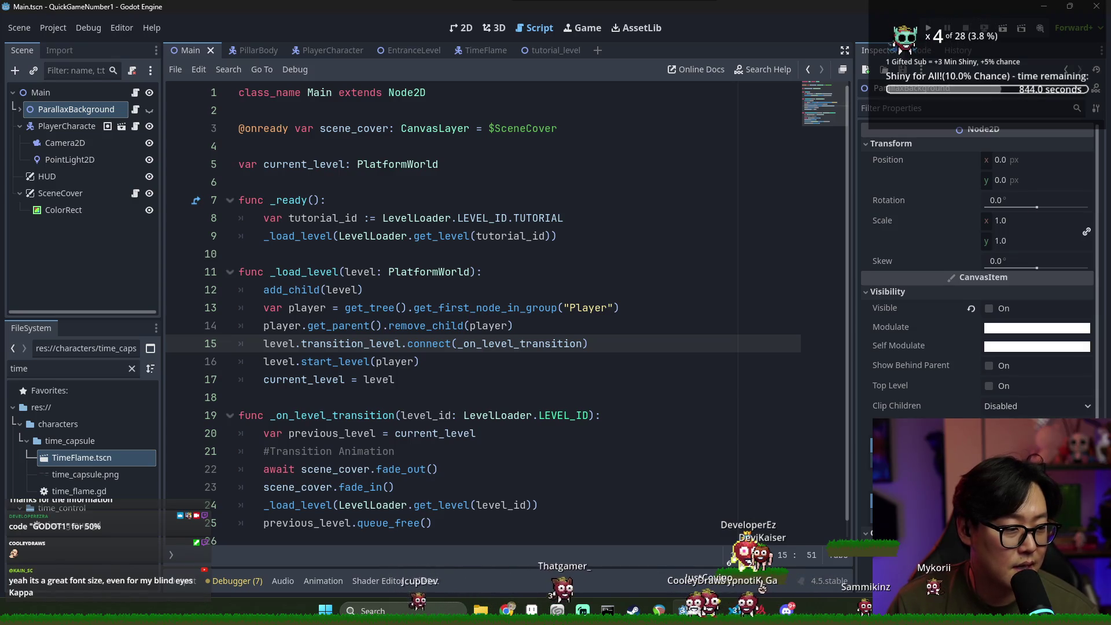
click(392, 415)
click(432, 272)
key(ctrl+s)
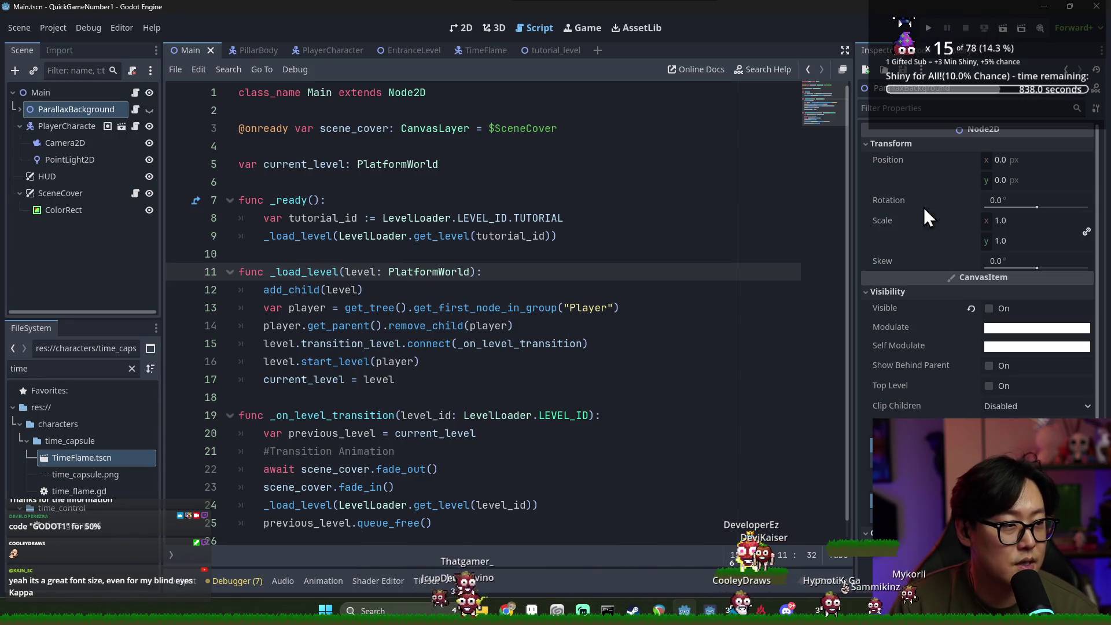
scroll(620, 239, down, 1)
key(ctrl+s)
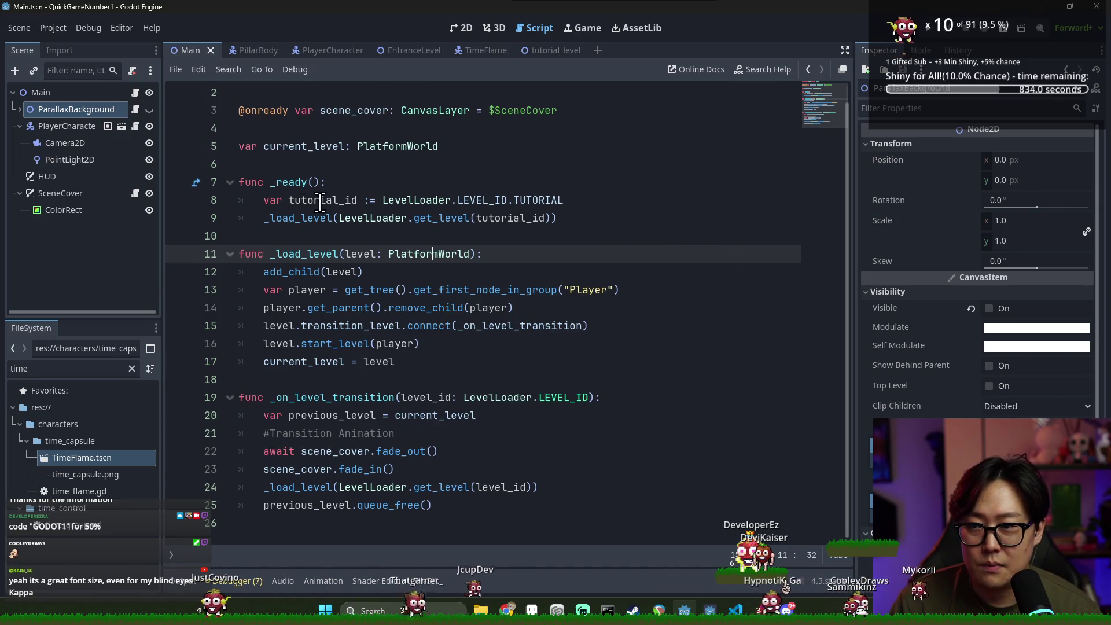
click(928, 28)
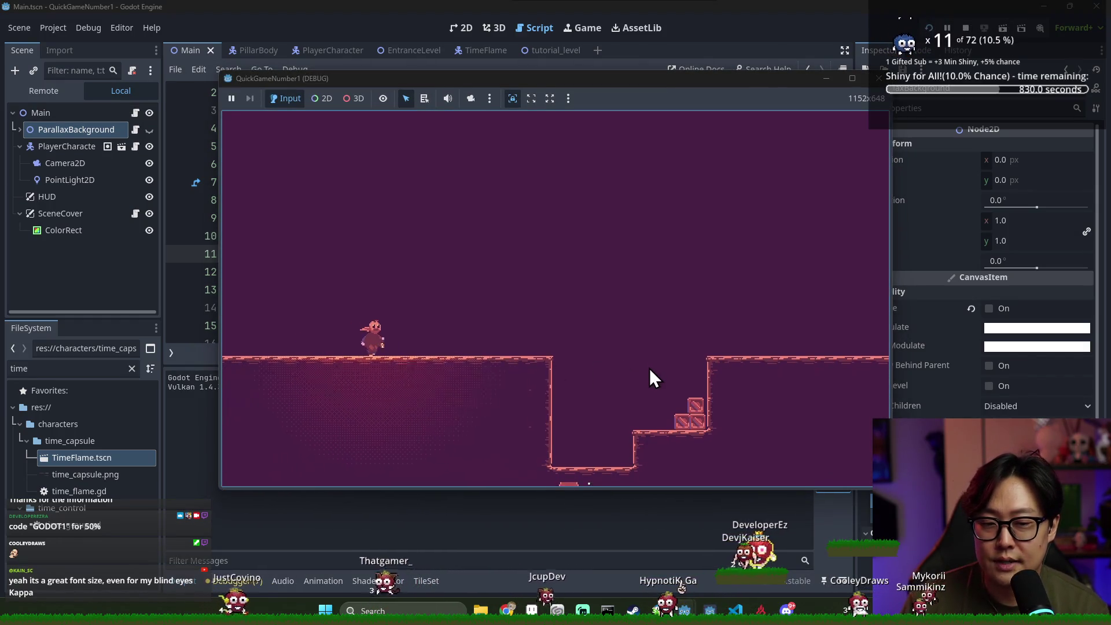
Run the character right across the tutorial level, jumping ledges to collect the hourglass
key(Right)
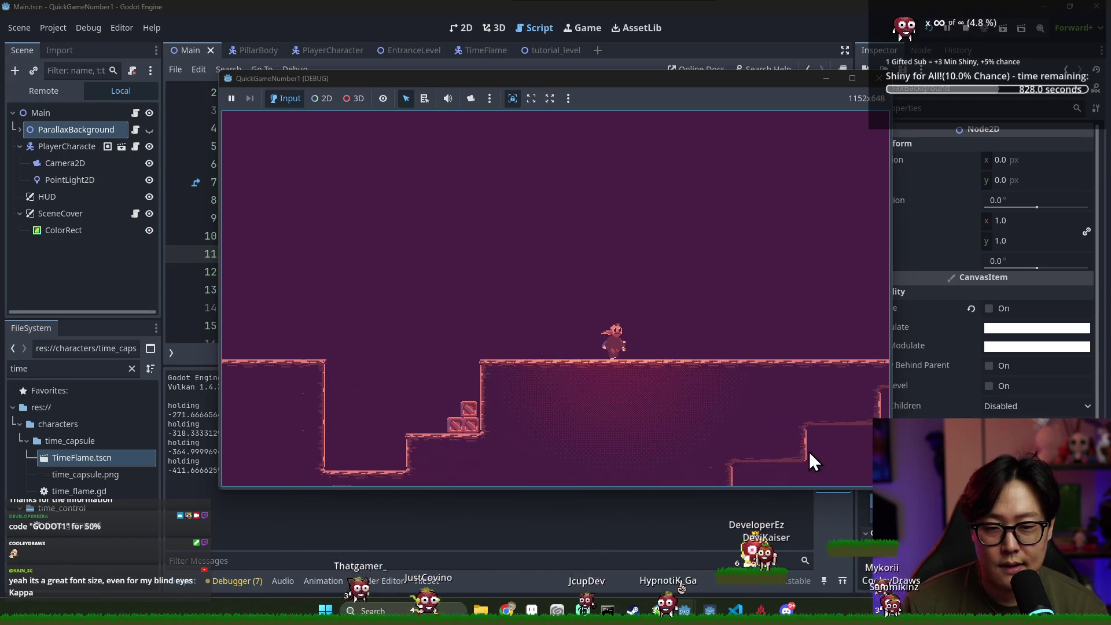
key(Right)
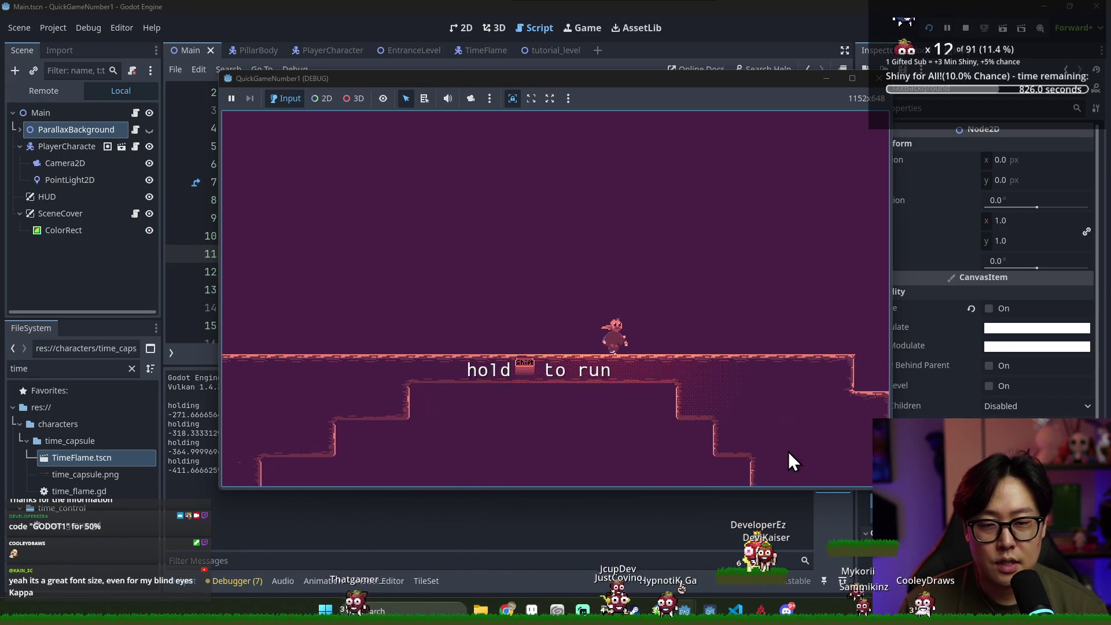
key(Right)
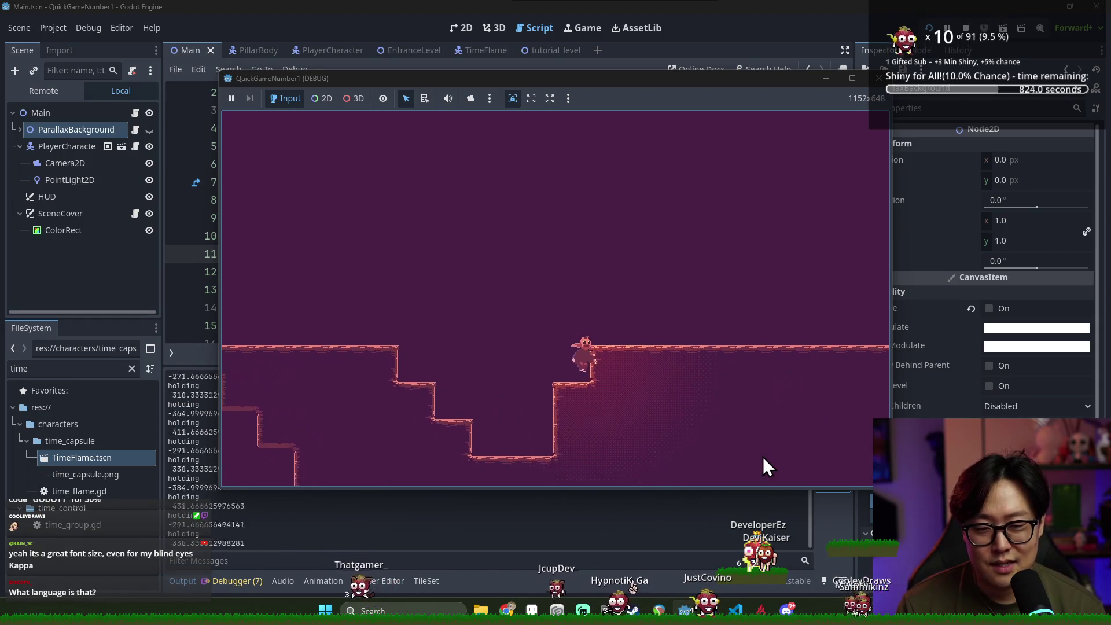
key(Right)
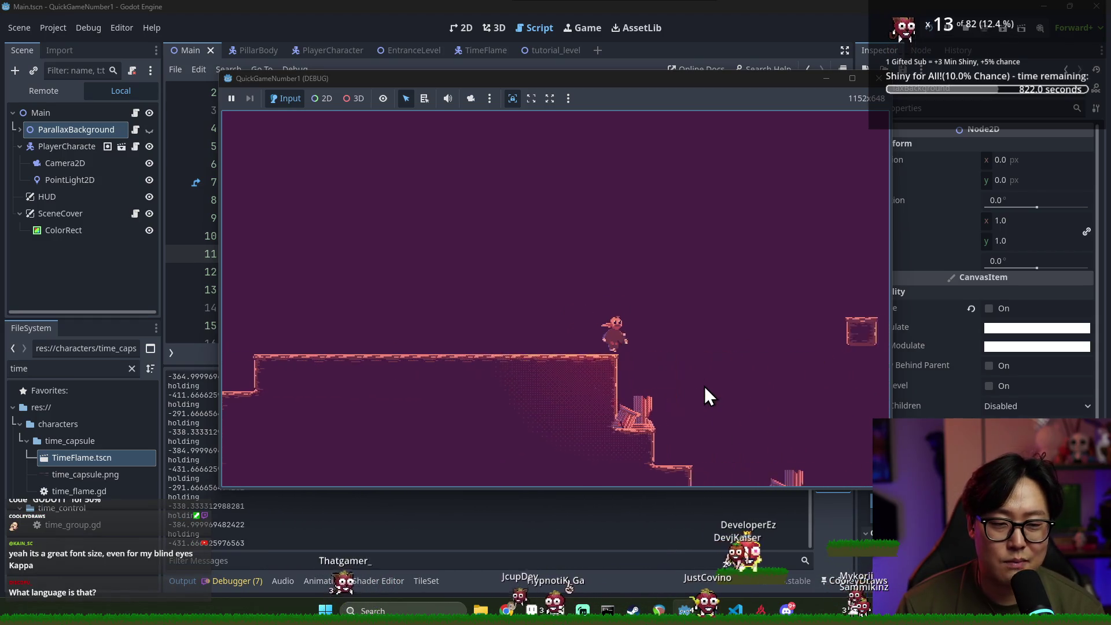
key(Right)
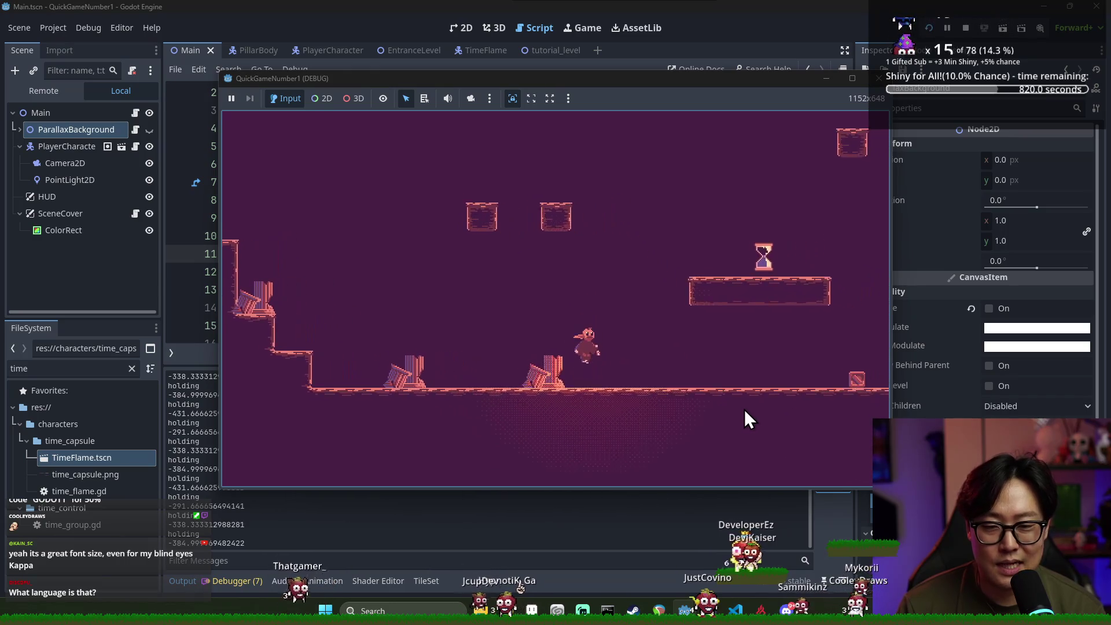
key(Right)
key(space)
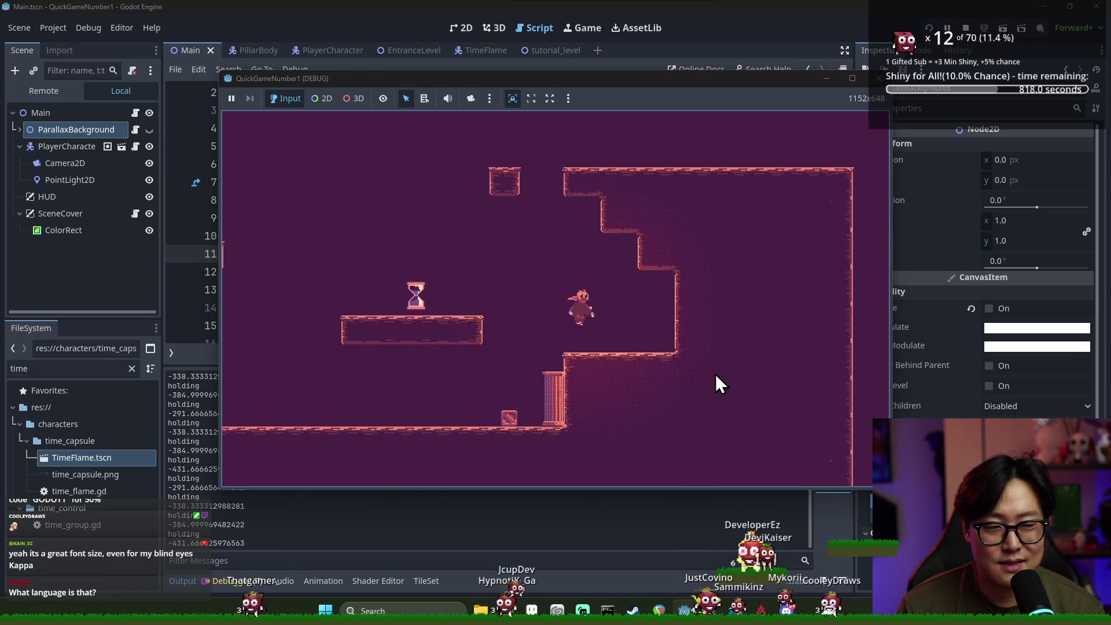
key(Left)
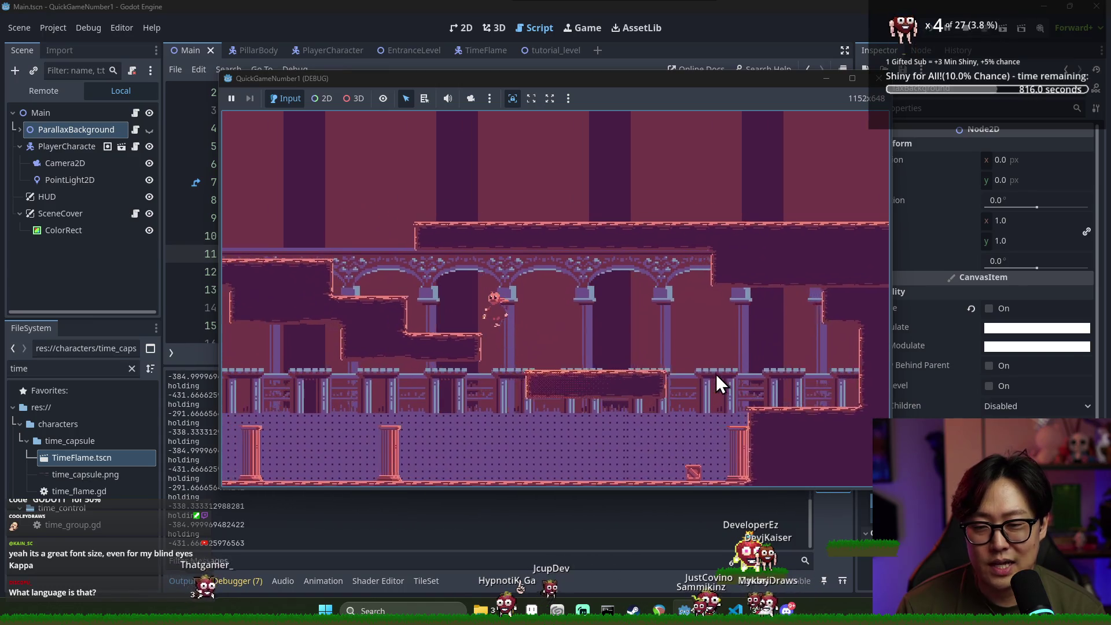
key(space)
key(Right)
key(Right)
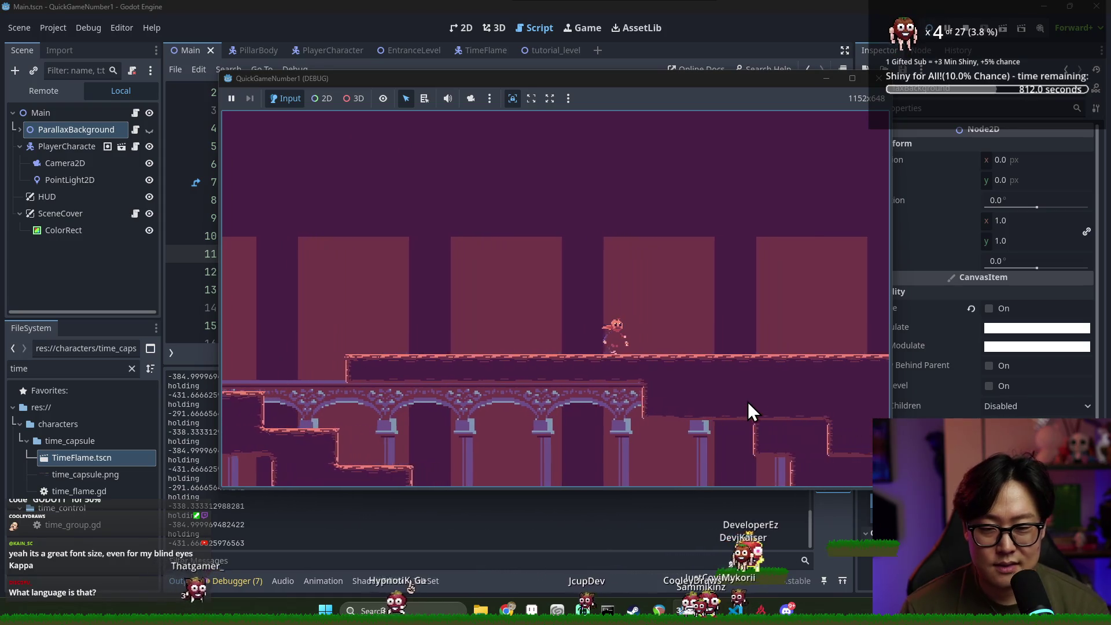
key(Right)
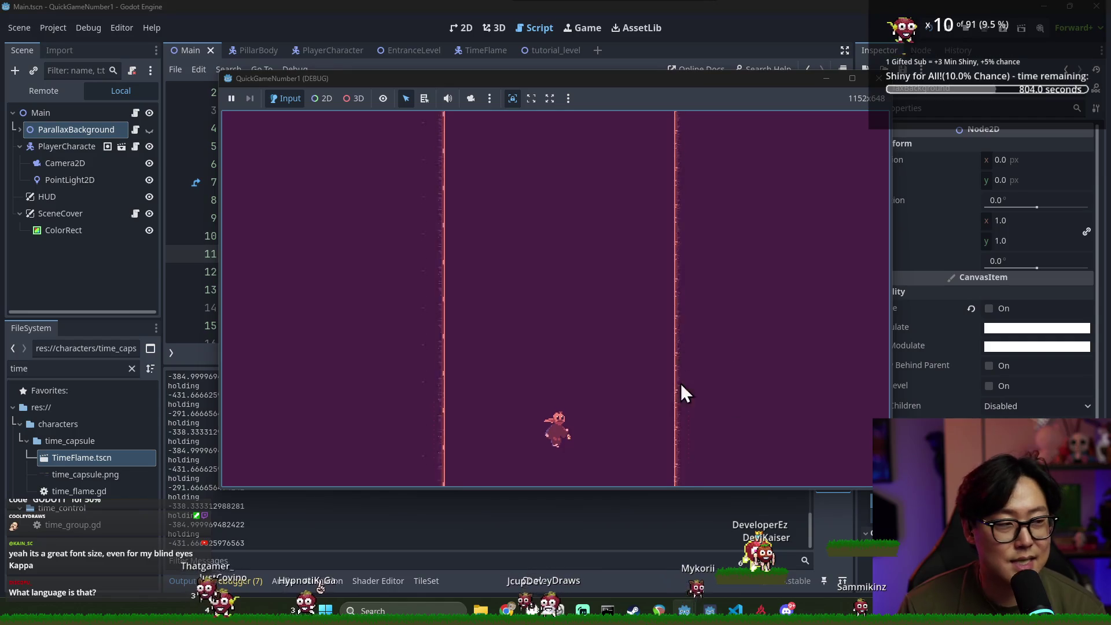
Cross the palace level's floor and floating platforms to the hourglass, then return to the editor
key(Left)
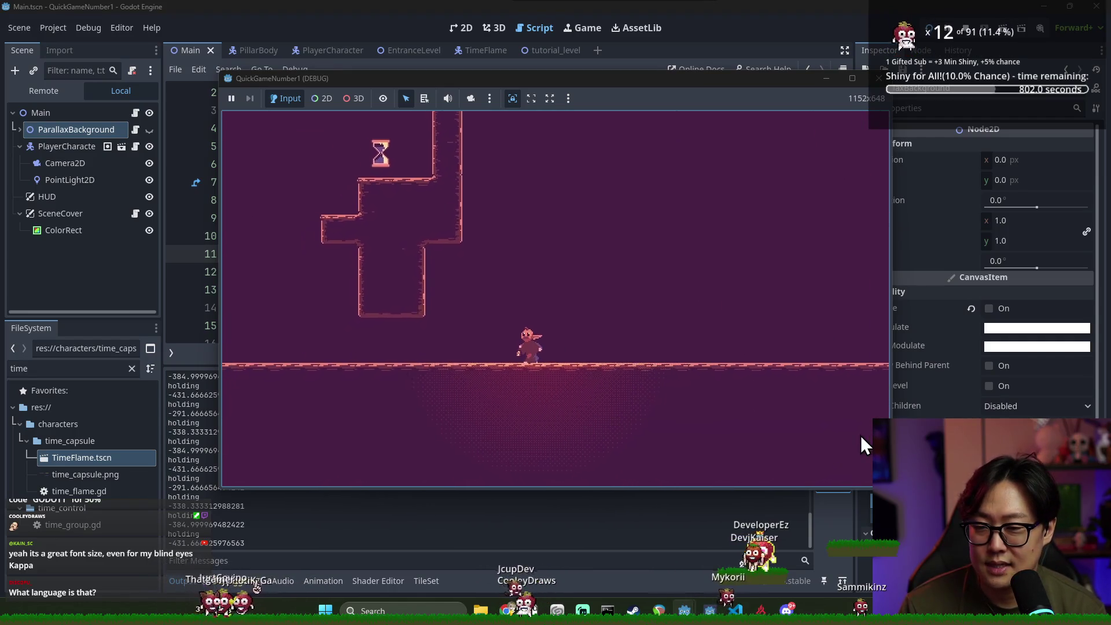
key(space)
key(Right)
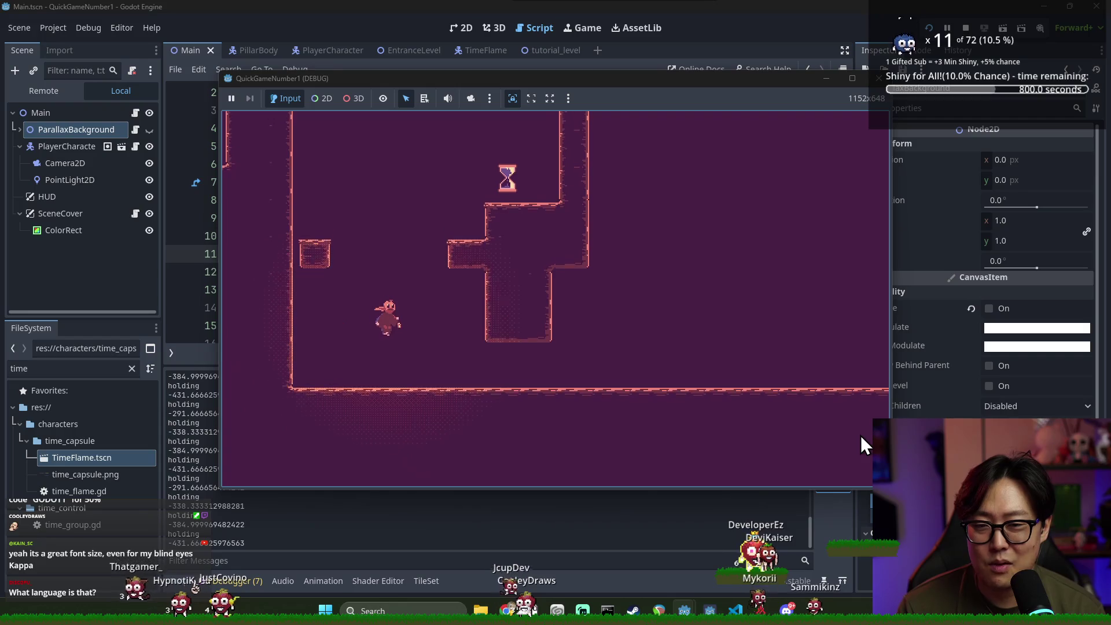
key(Right)
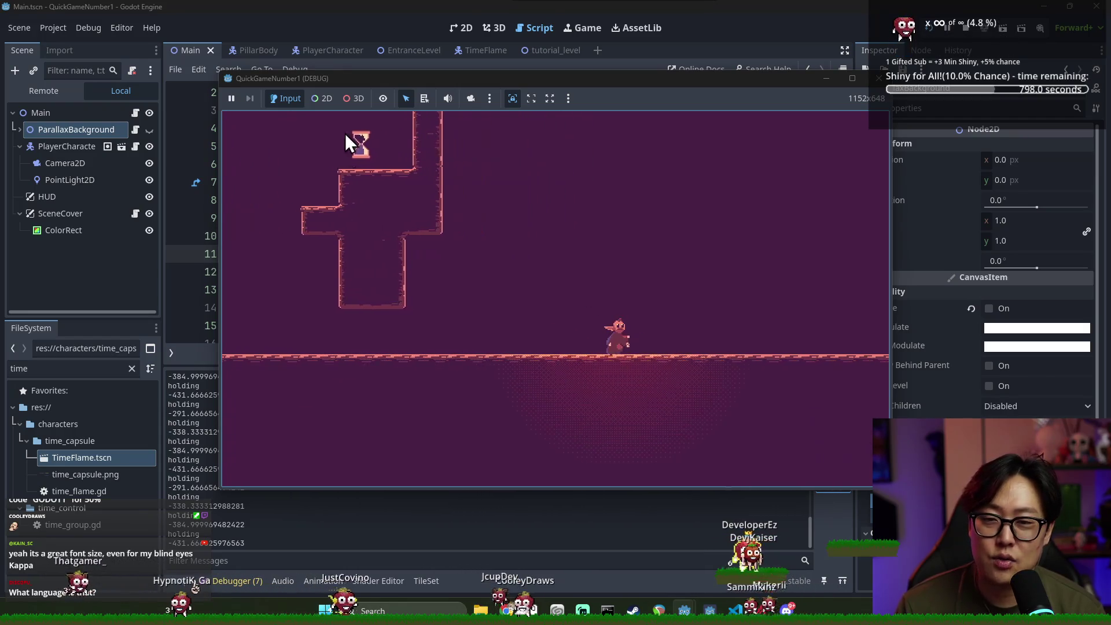
key(Right)
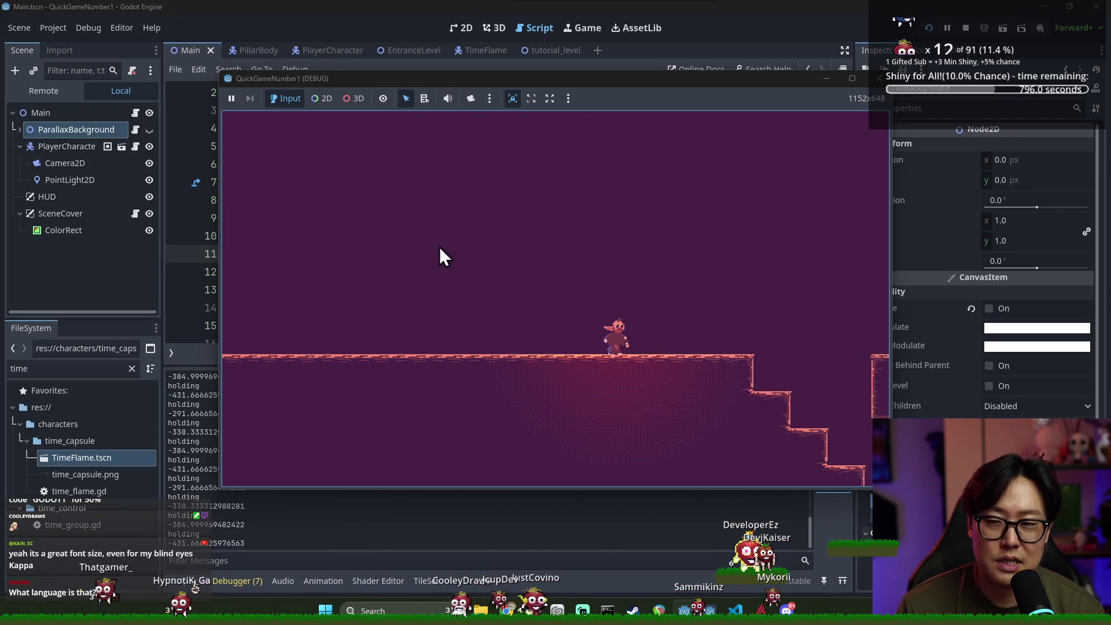
key(Right)
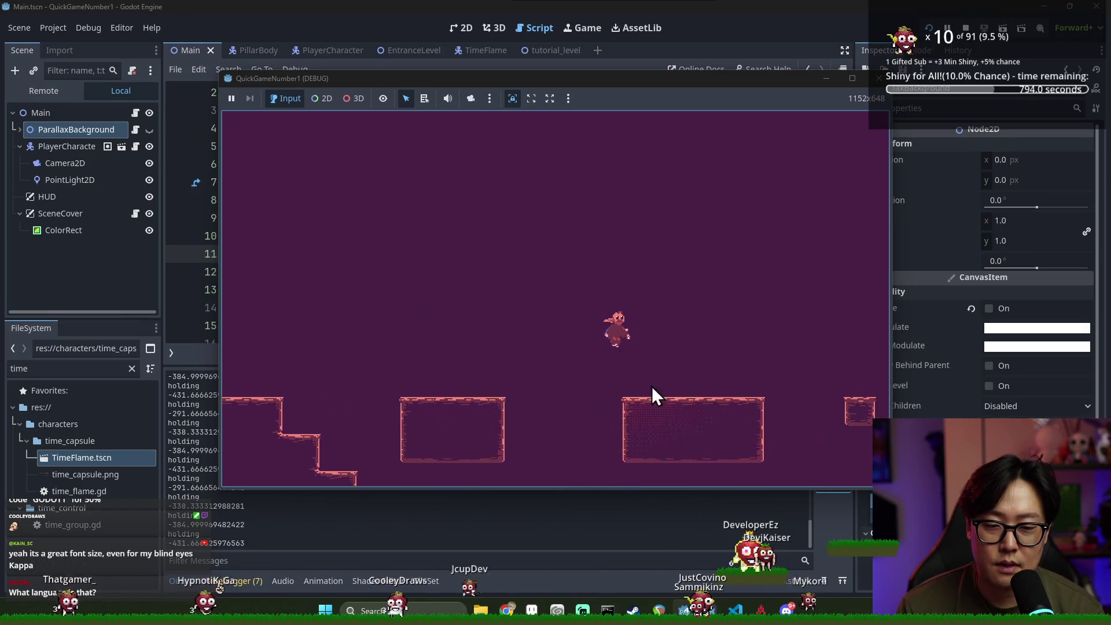
key(Right)
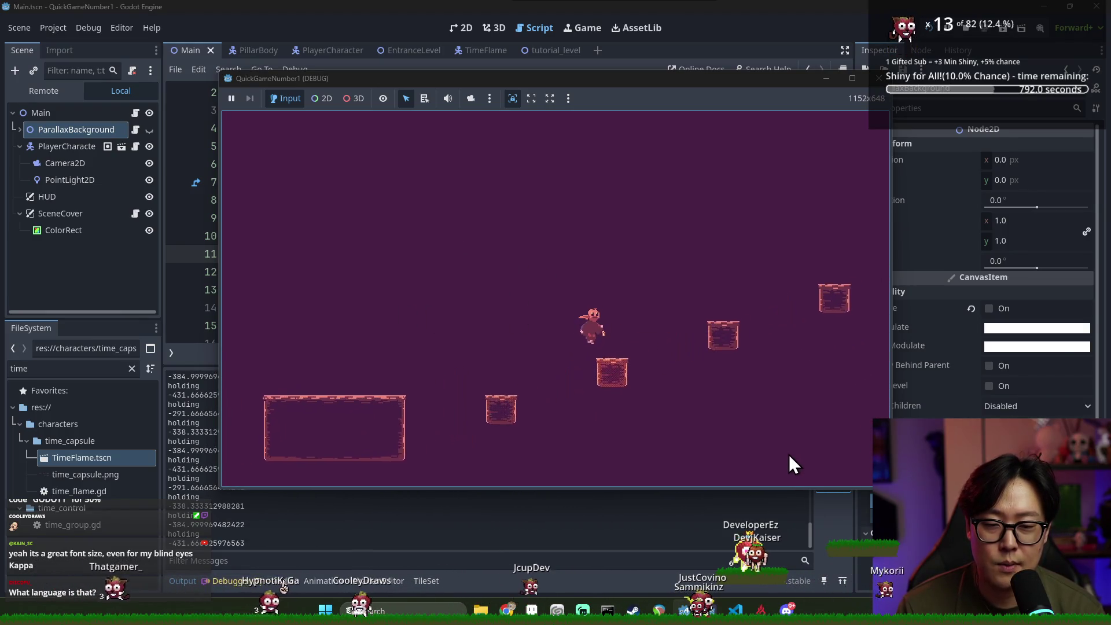
key(Right)
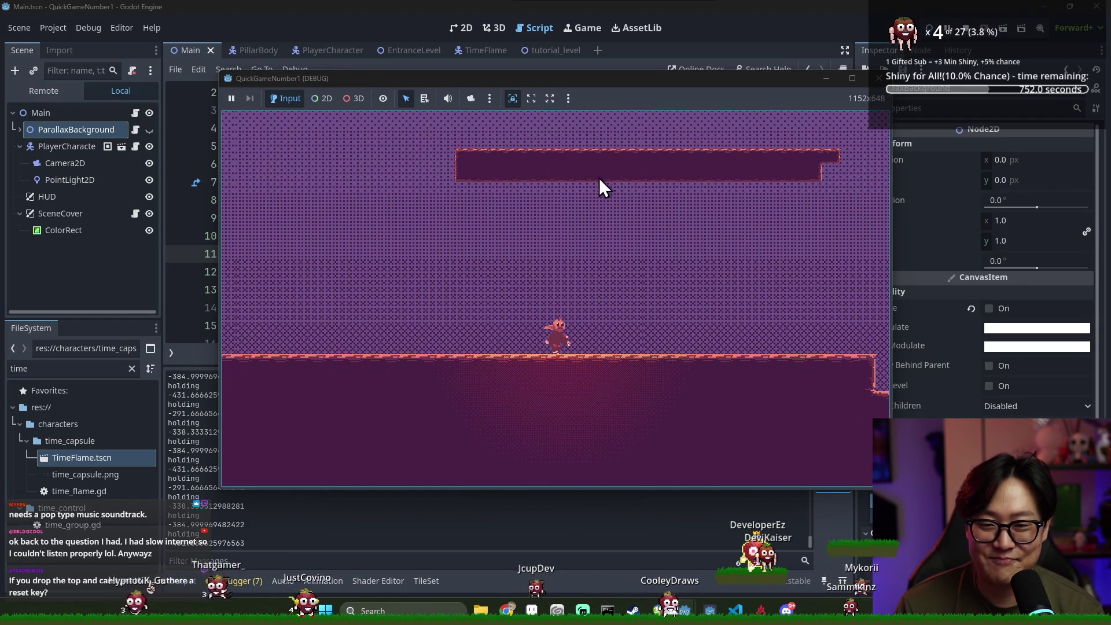
click(687, 28)
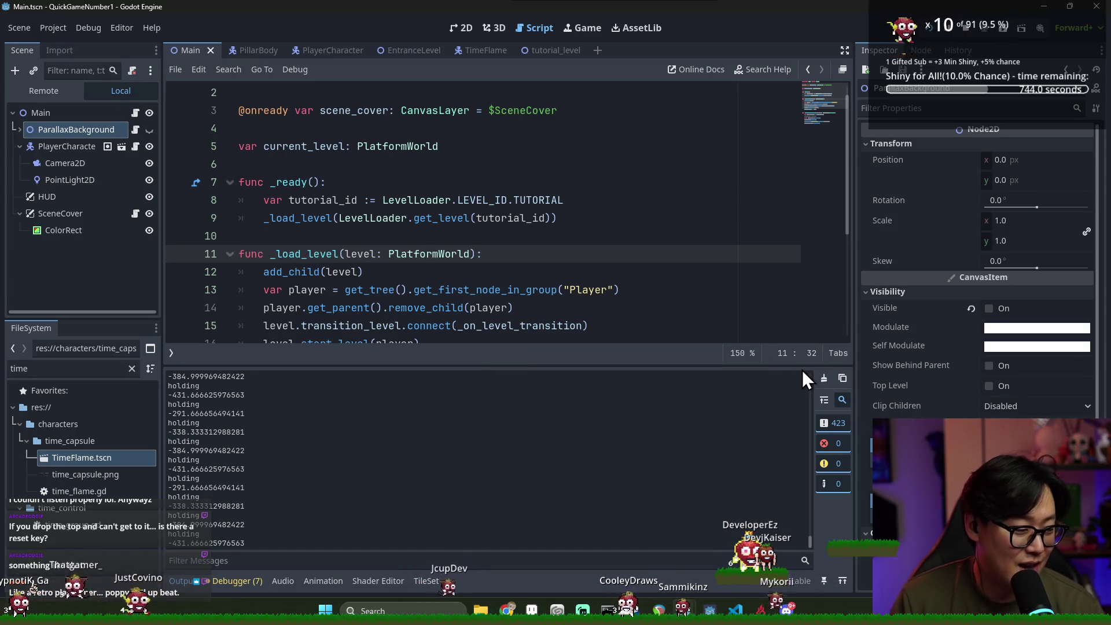
Relaunch the game with F5 and jump right across the level onto the time-effect platform
key(F5)
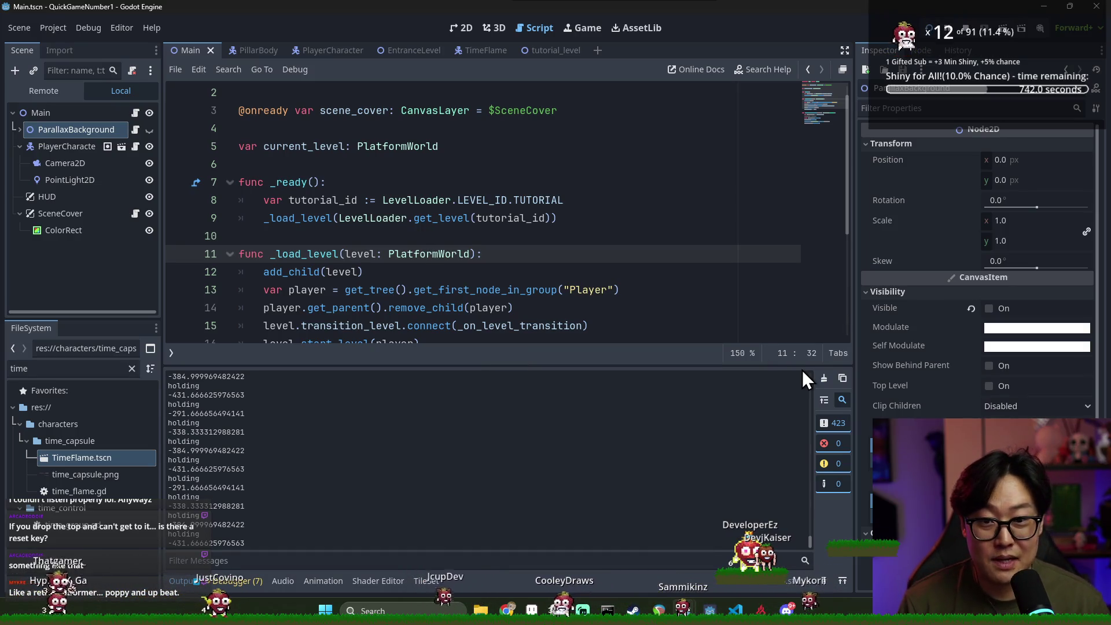
key(Left)
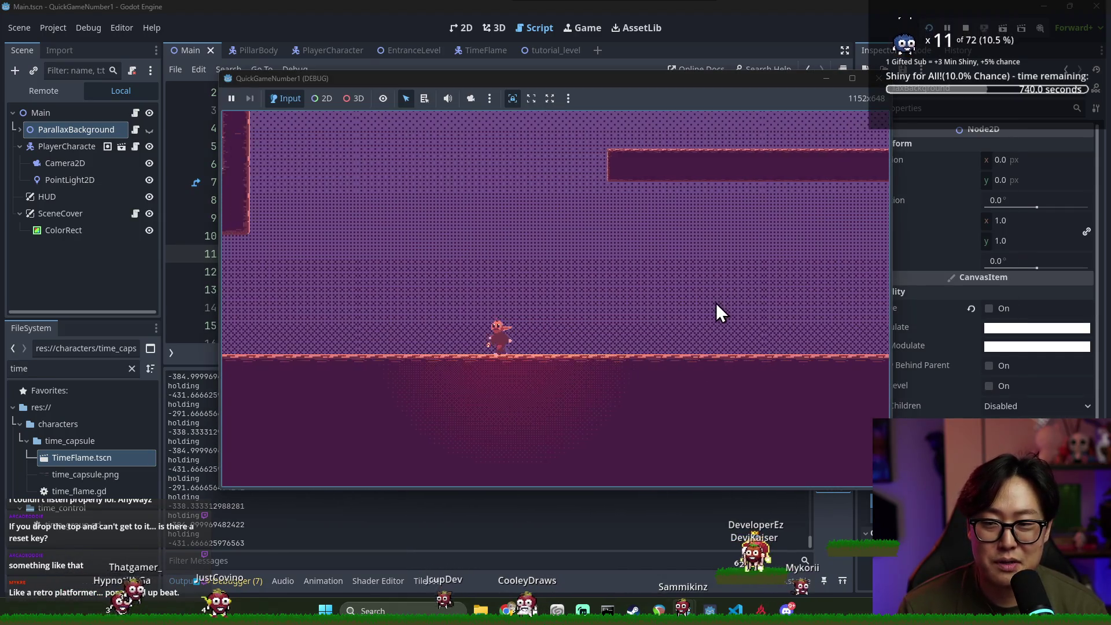
key(Left)
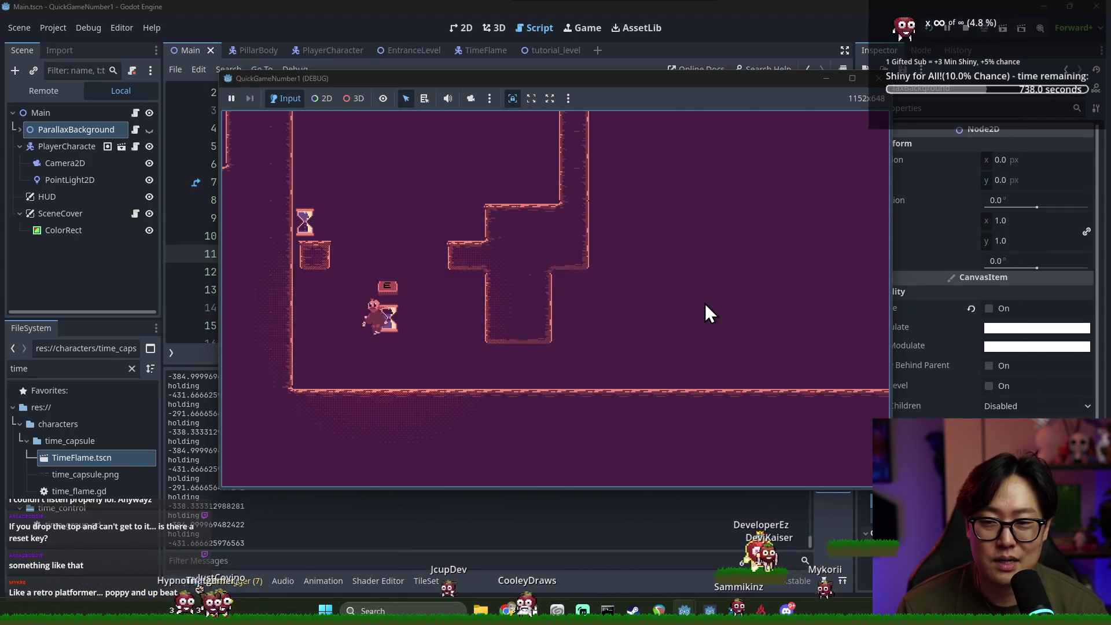
key(Right)
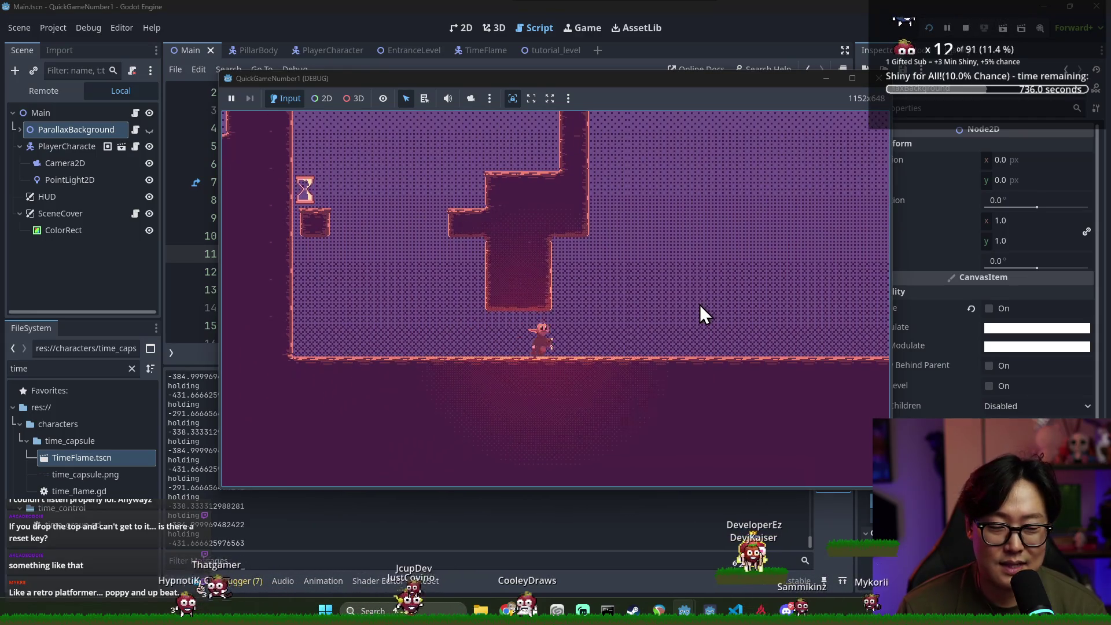
key(space)
key(space)
key(Right)
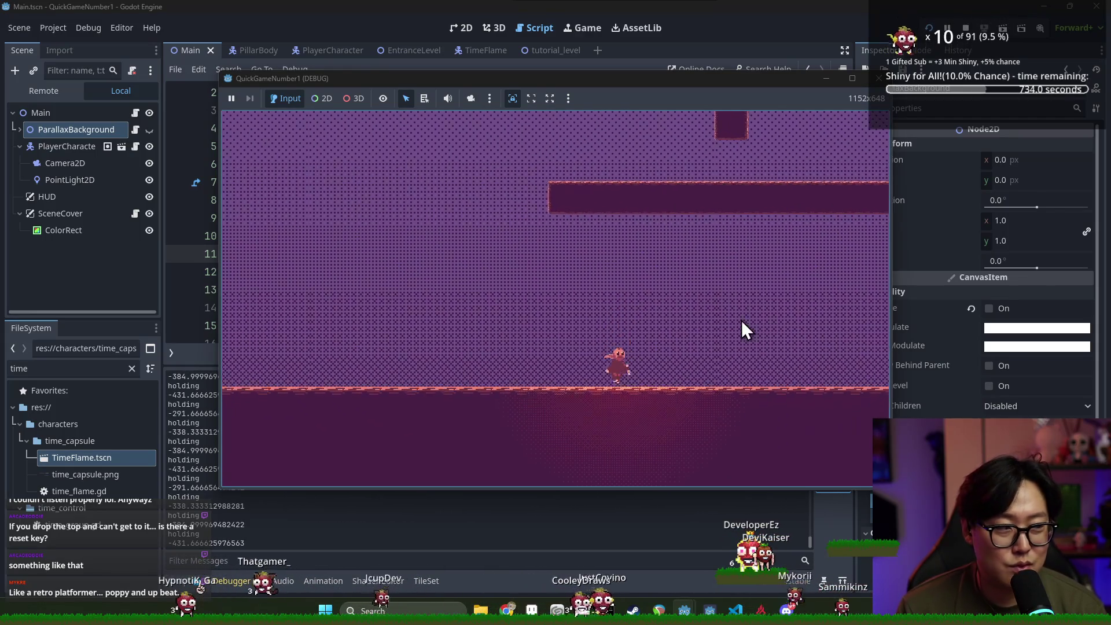
key(Right)
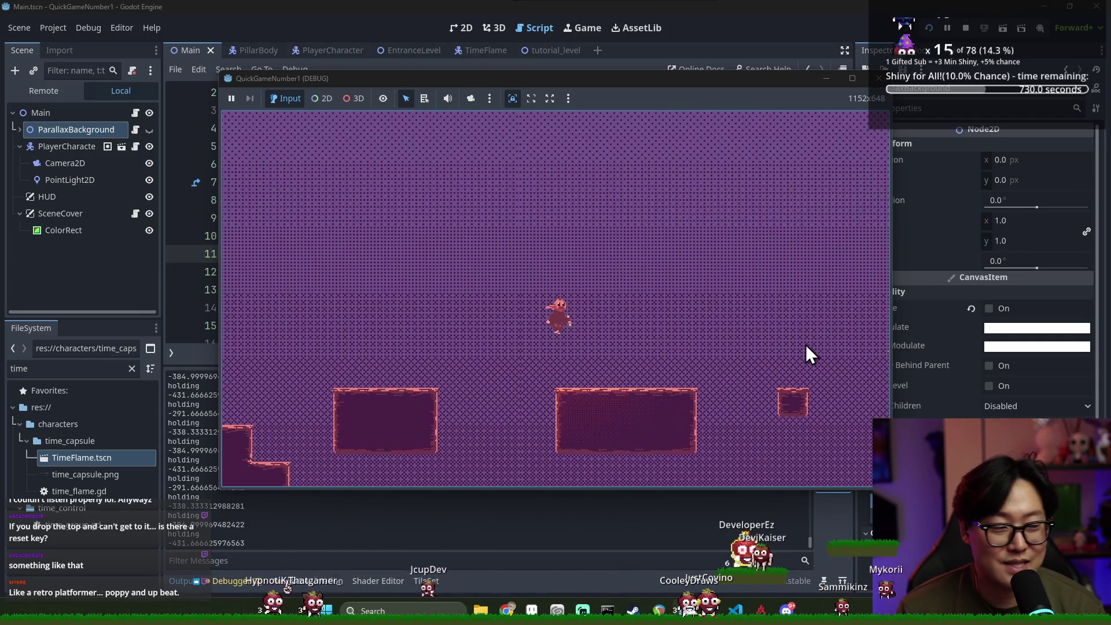
Walk right along the platforms, then back left toward the hourglass, and close the game with F8
key(Right)
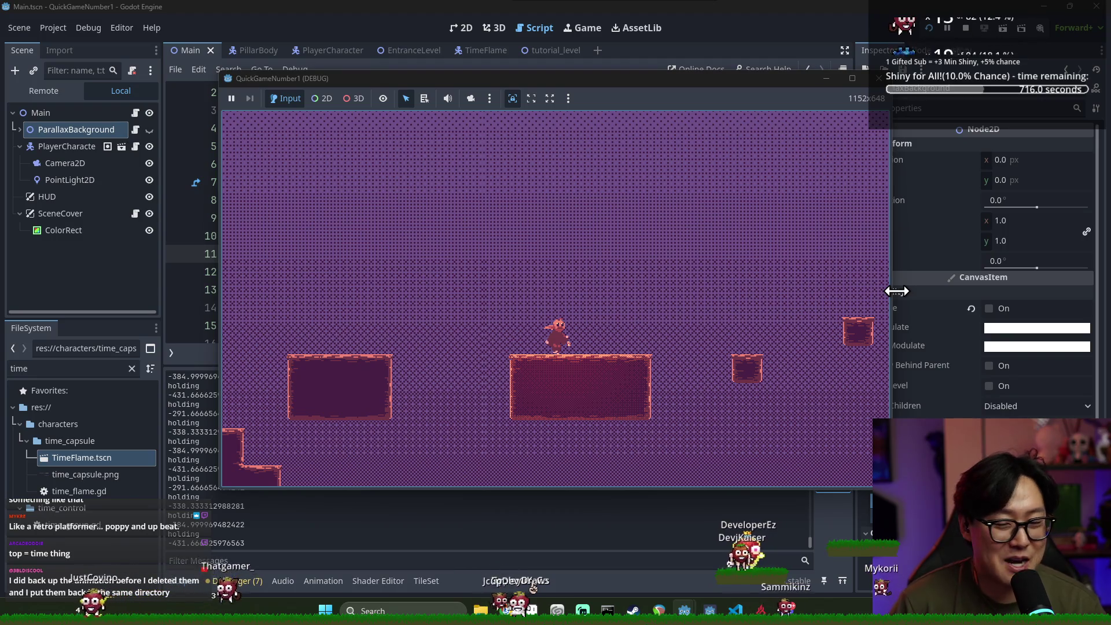
key(Right)
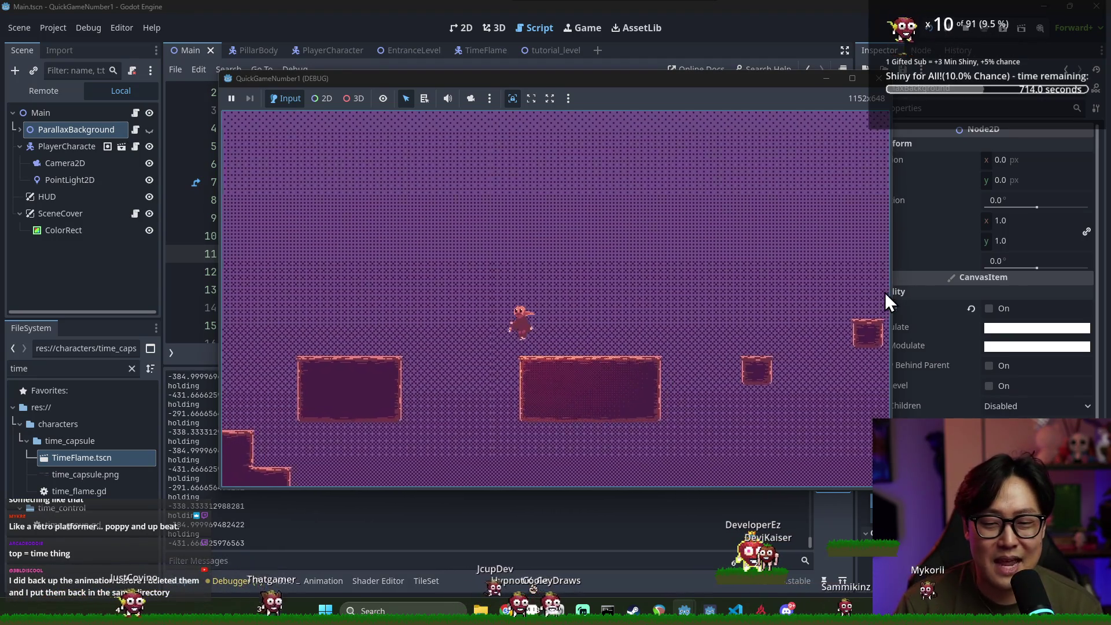
key(Left)
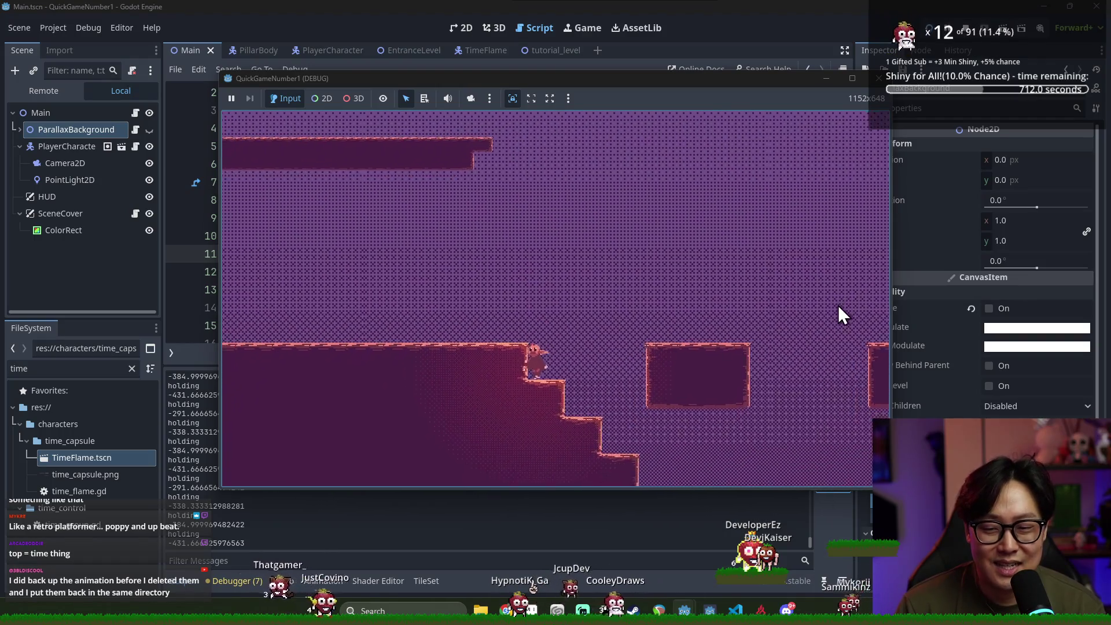
key(Left)
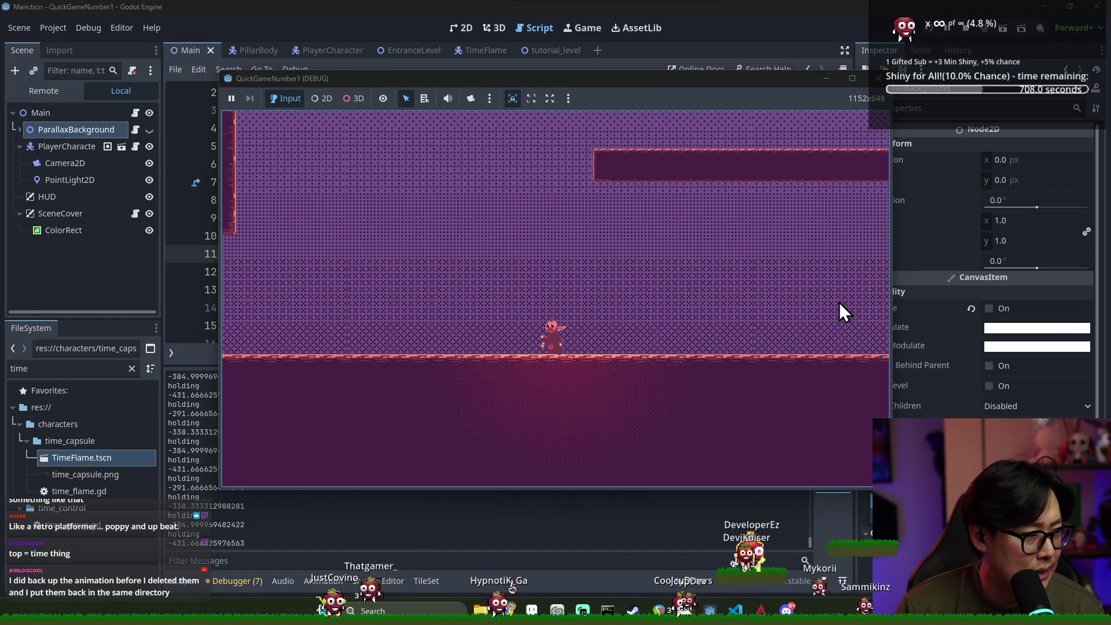
key(Left)
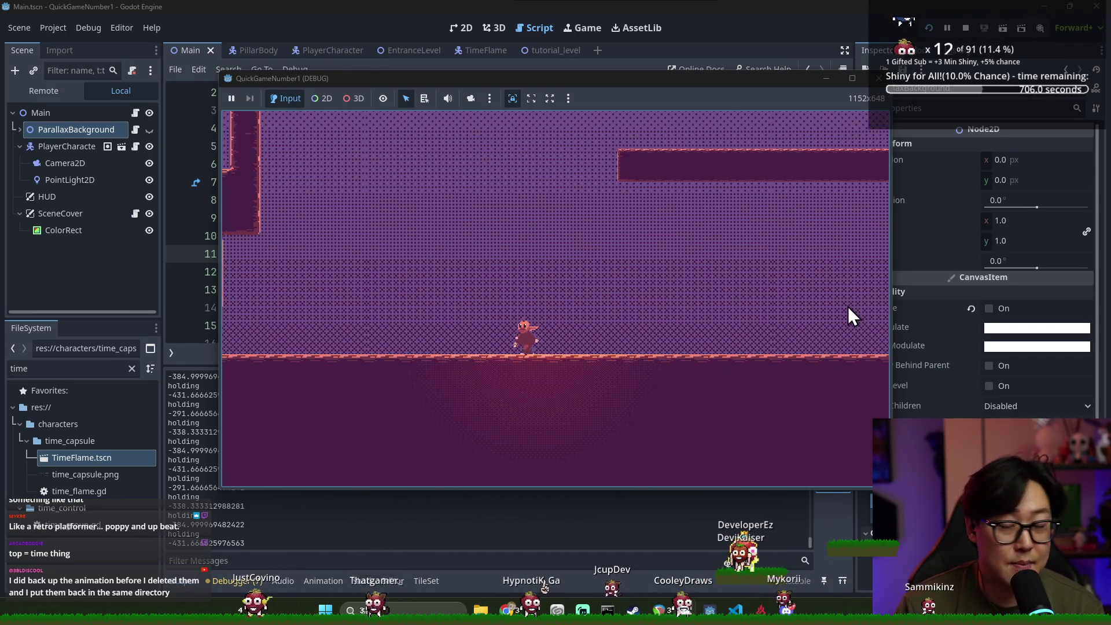
key(Left)
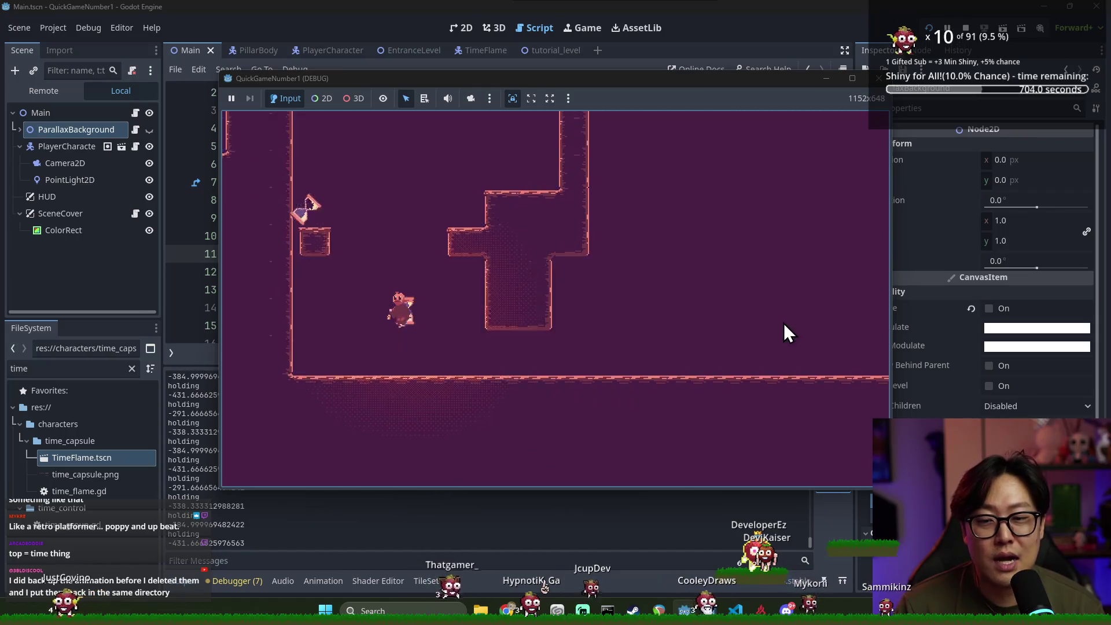
key(F8)
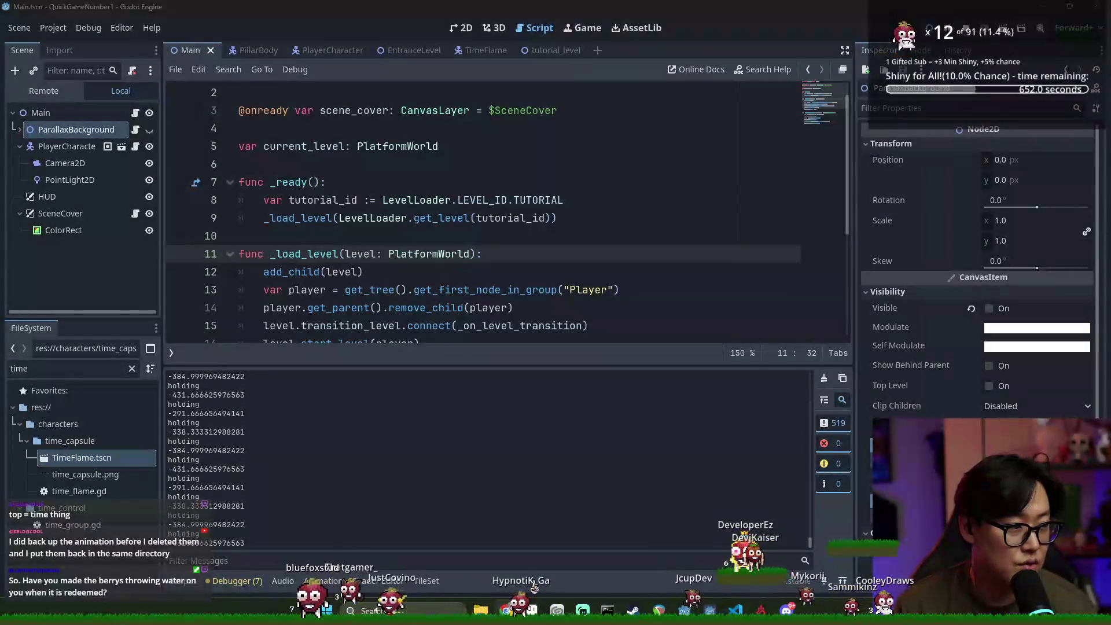
Bring the debug game window forward, stop it, and switch the editor to the 2D view
key(alt+Tab)
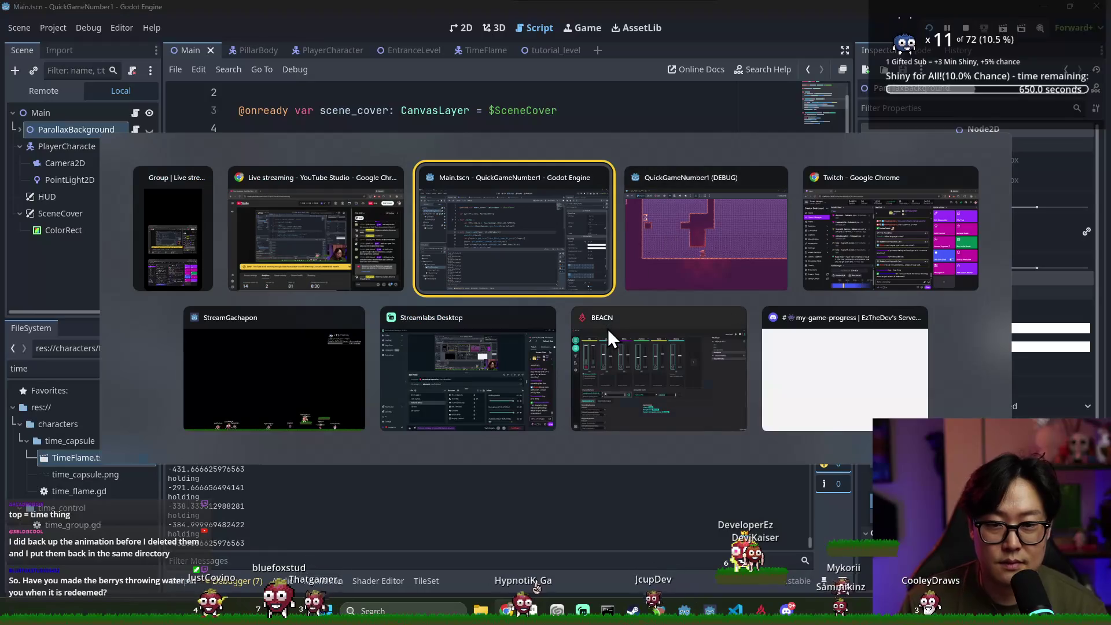
click(280, 404)
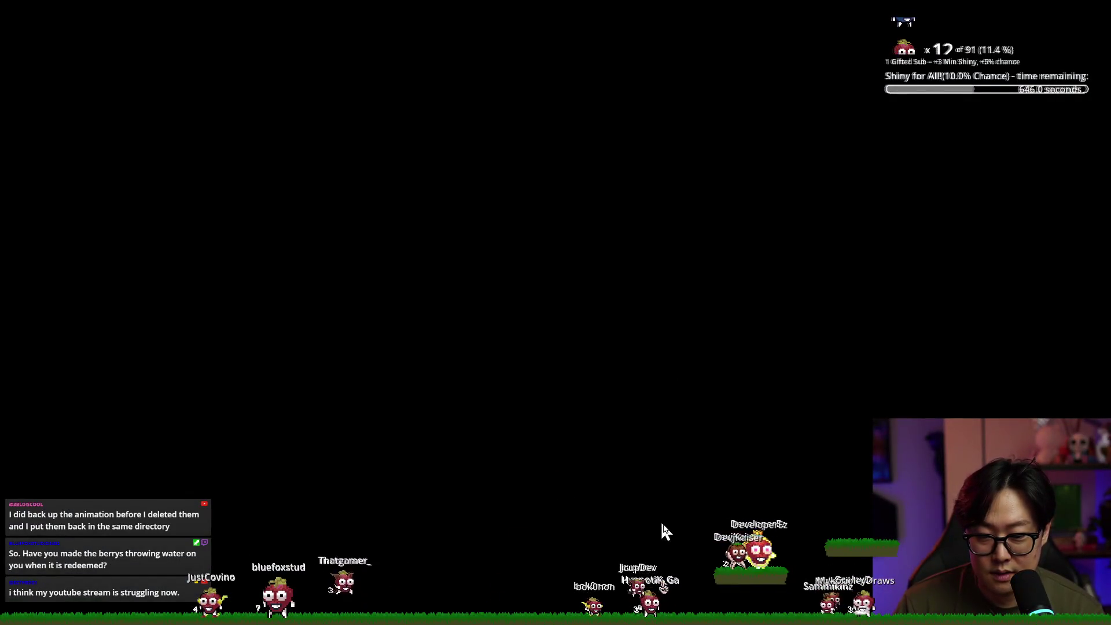
key(alt+Tab)
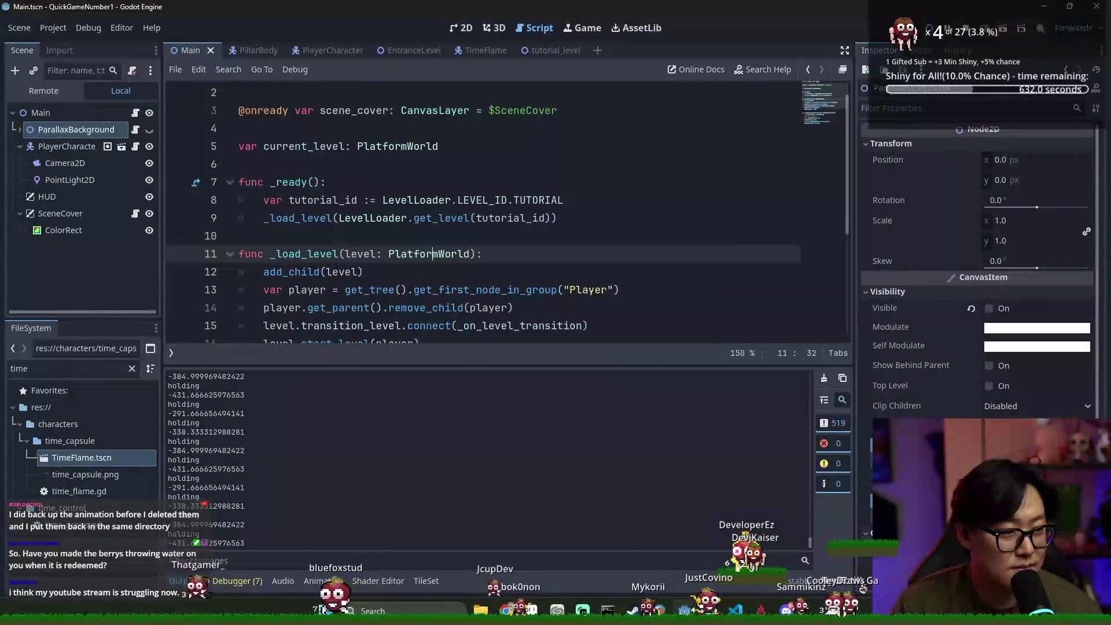
key(alt+Tab)
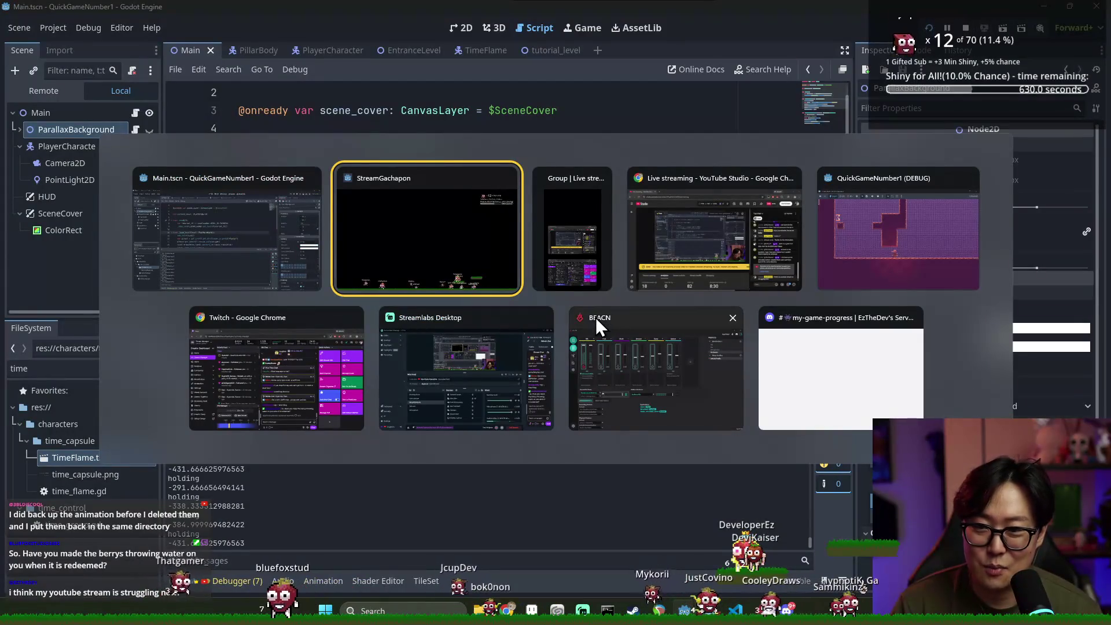
click(960, 275)
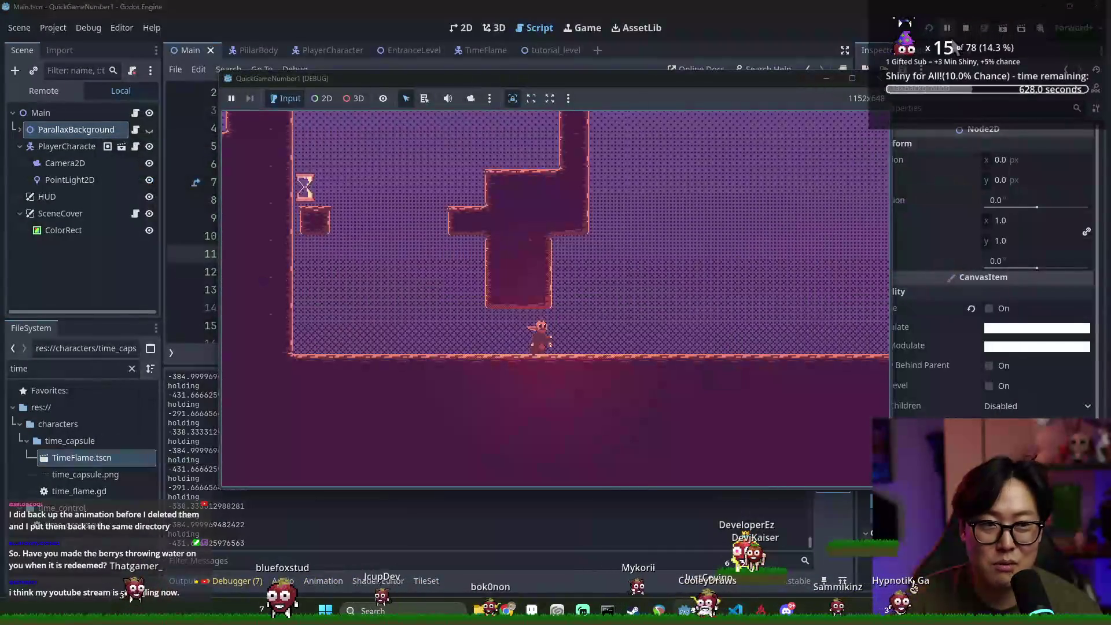
click(964, 28)
click(542, 289)
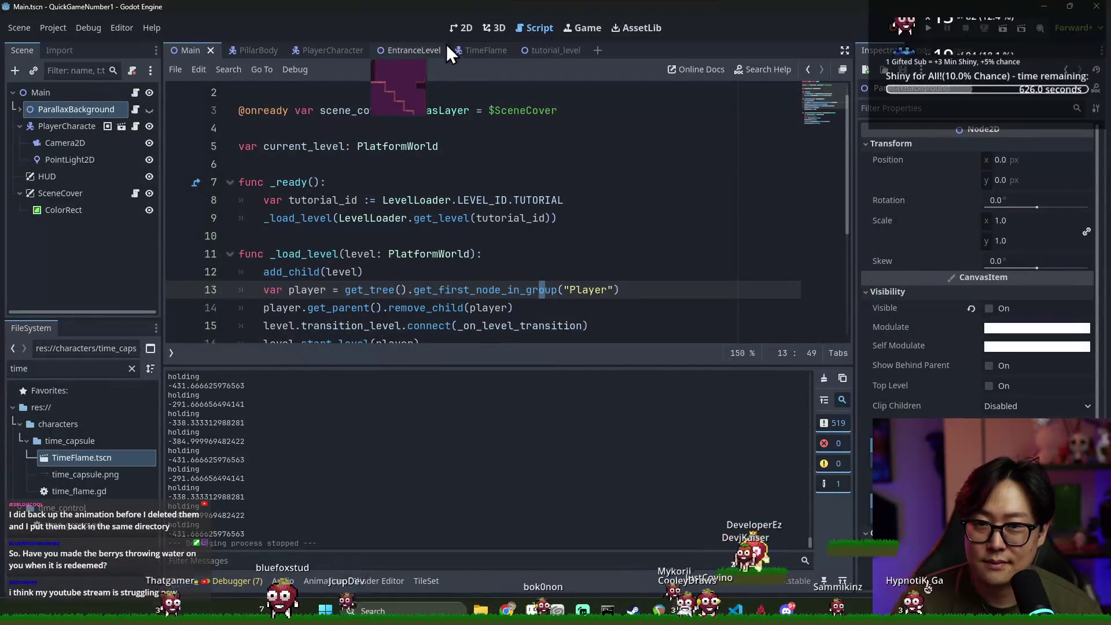
click(461, 28)
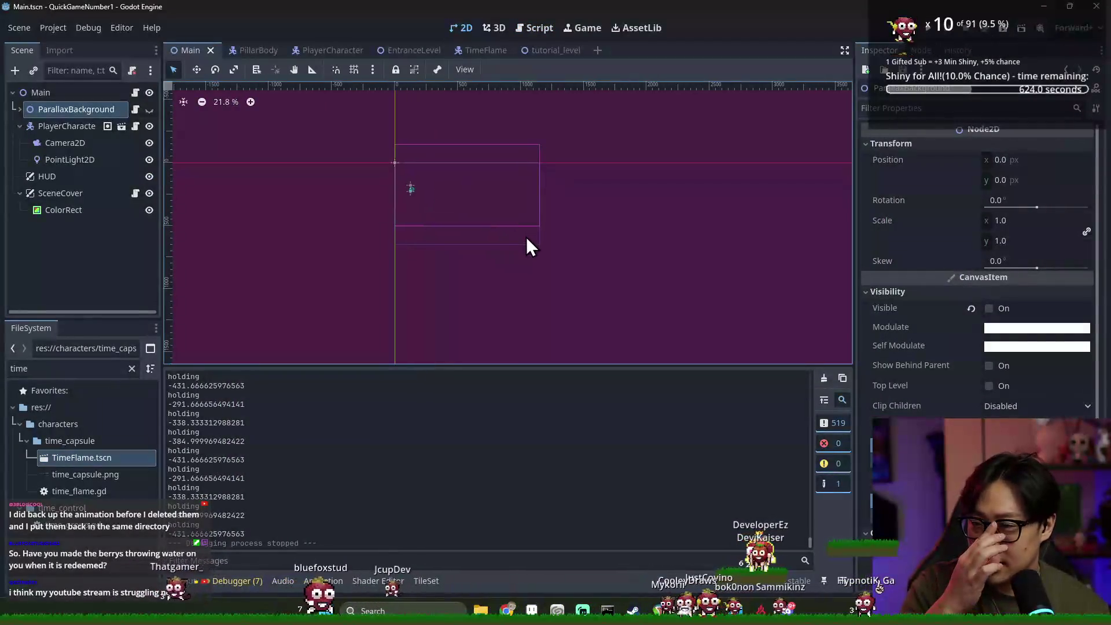
Collapse the PlayerCharacter node in the Scene dock, then switch to the YouTube Studio stream dashboard
scroll(526, 237, up, 3)
click(21, 127)
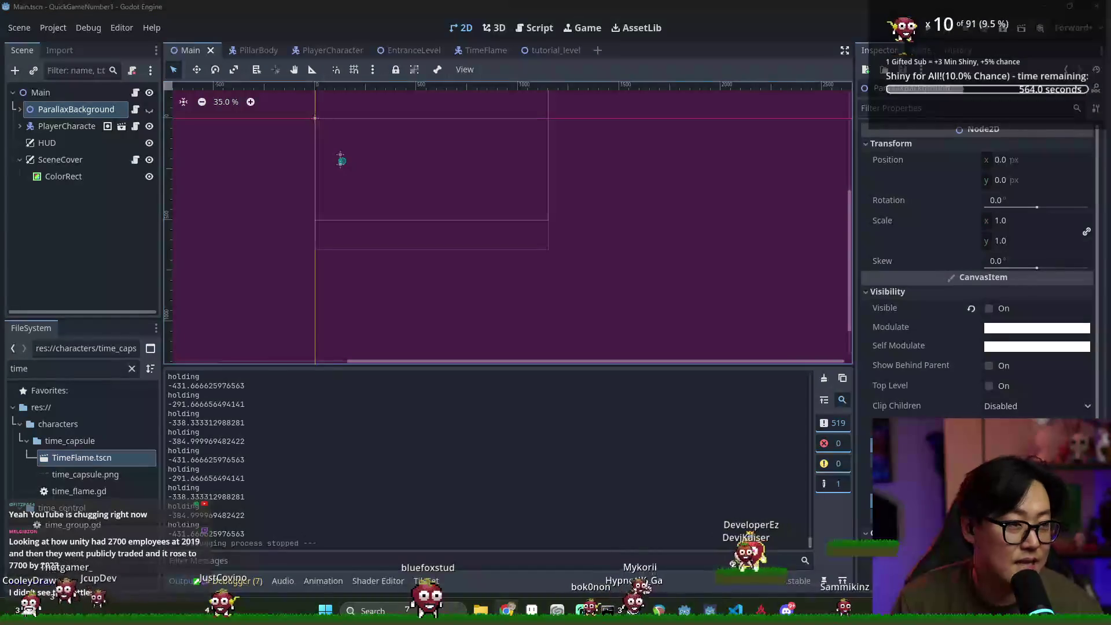
key(alt+Tab)
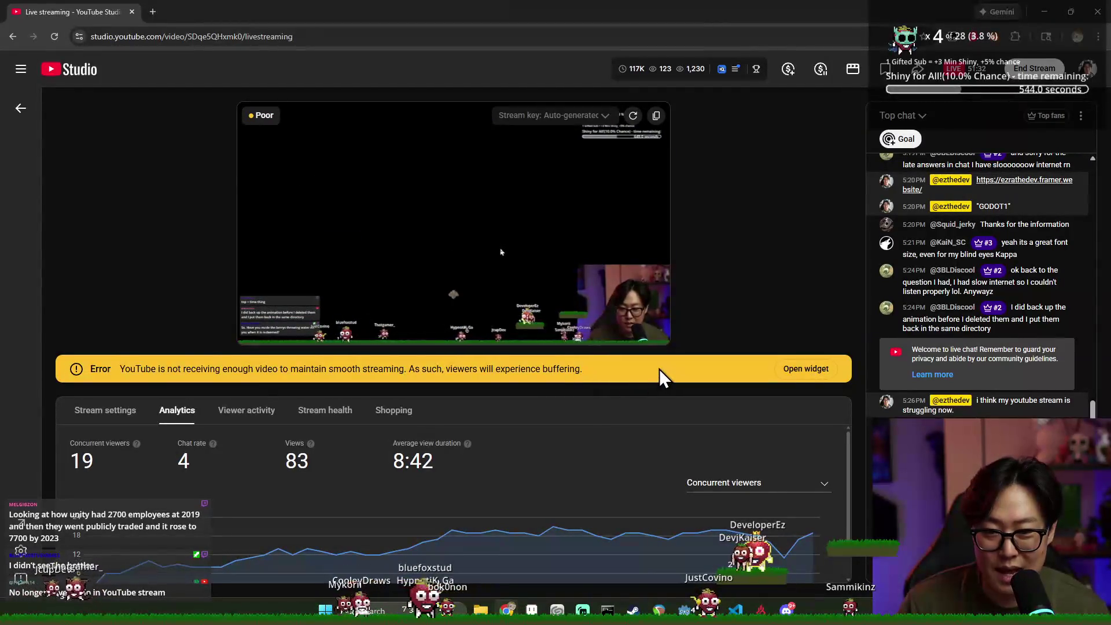
Check the stream preview, drag Chrome aside to reveal Godot, and move the raid window upper left
mouse_move(634, 320)
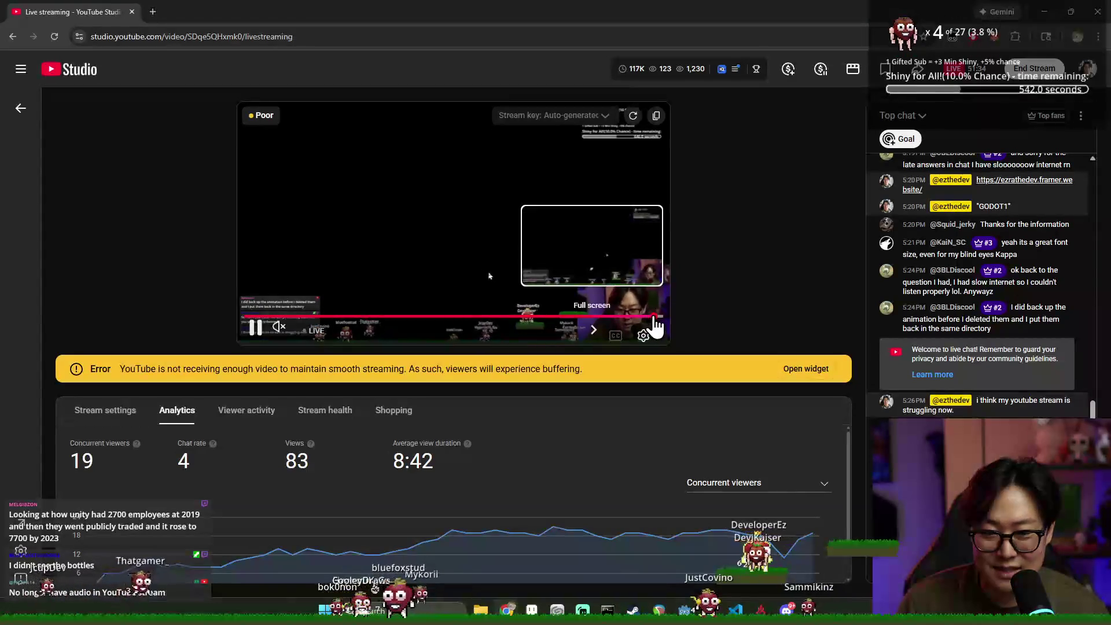
mouse_move(109, 5)
mouse_down()
mouse_move(224, 57)
mouse_move(1110, 58)
mouse_up()
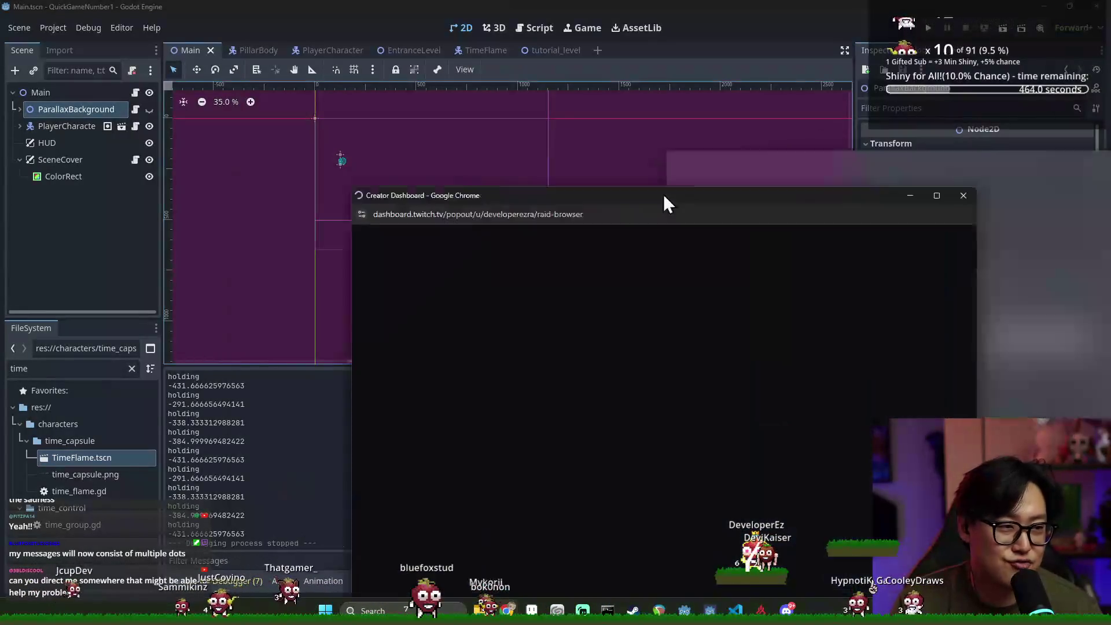
mouse_move(663, 196)
mouse_down()
mouse_move(650, 90)
mouse_move(453, 56)
mouse_up()
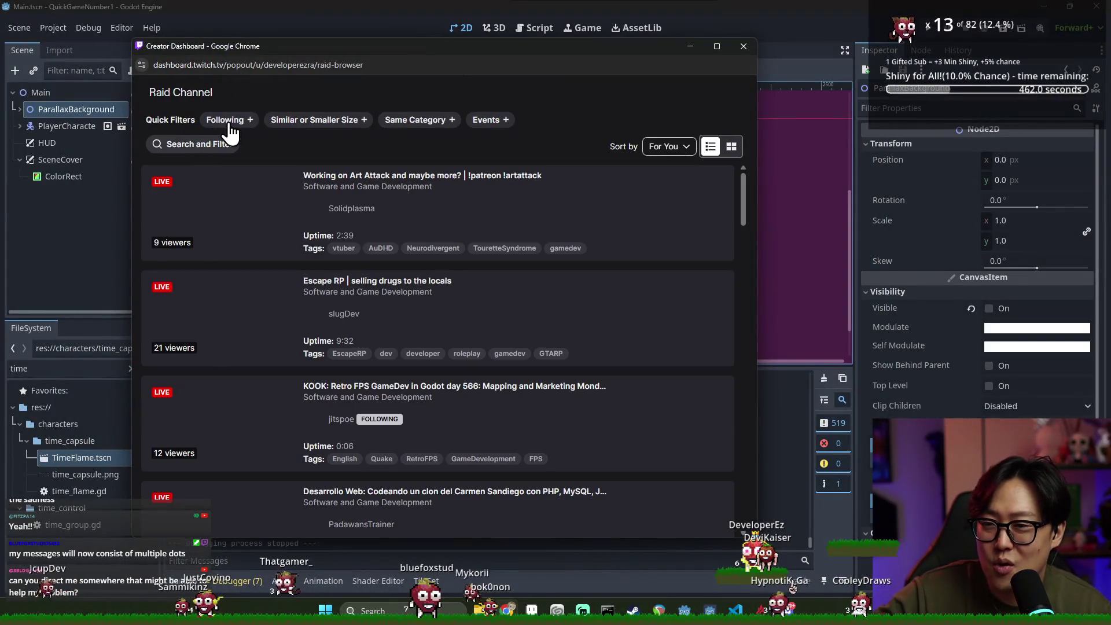
Toggle the Following filter on and off, then try and clear a tag filter in the raid browser
click(225, 120)
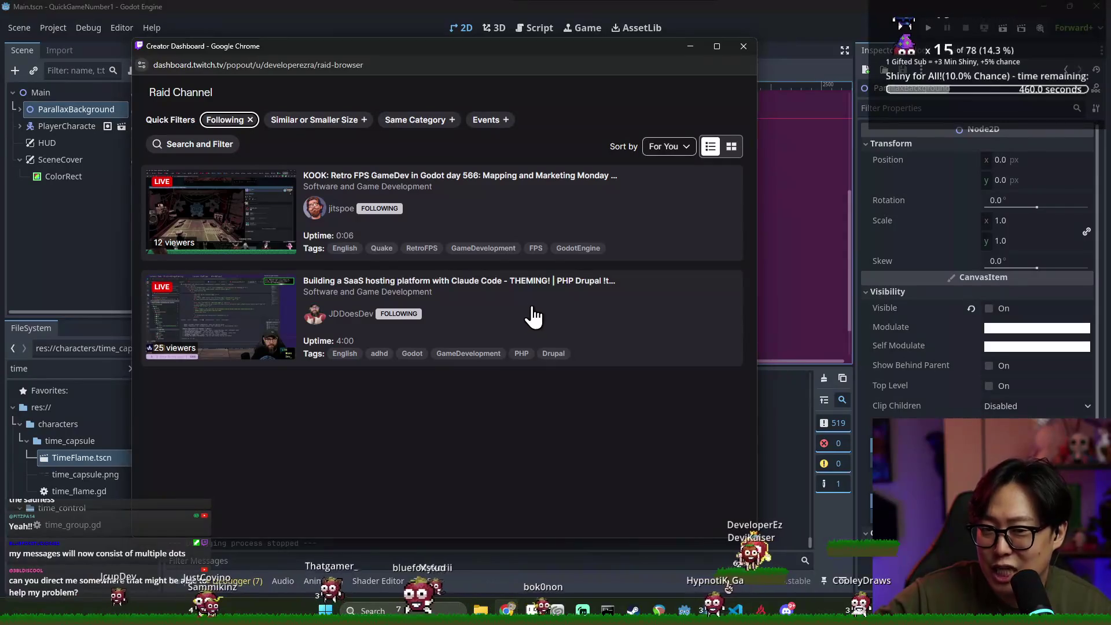
click(225, 120)
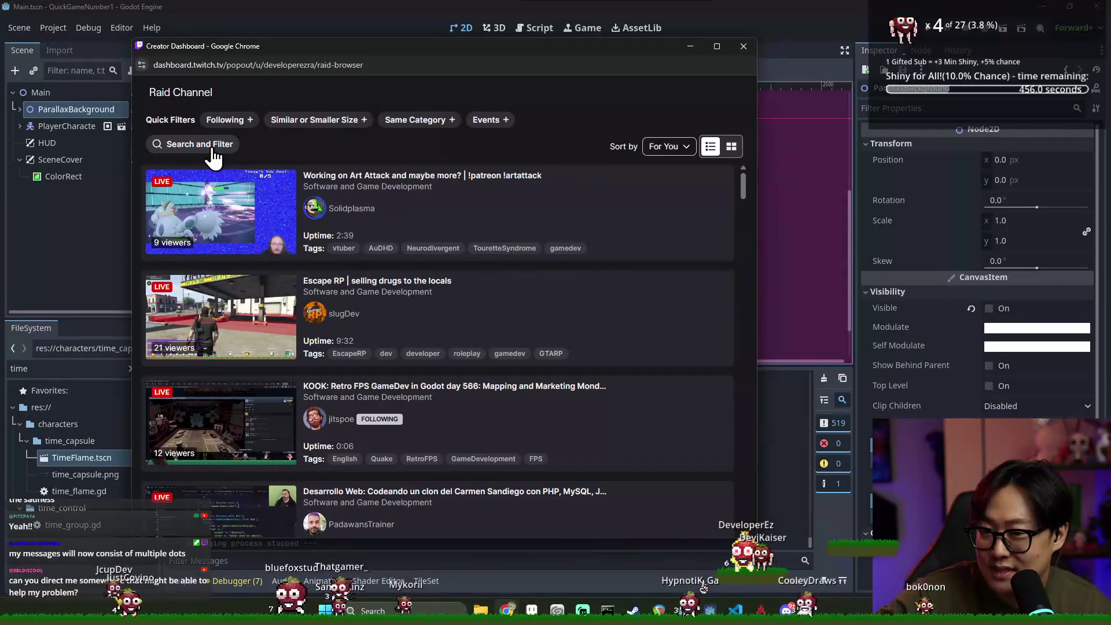
click(211, 145)
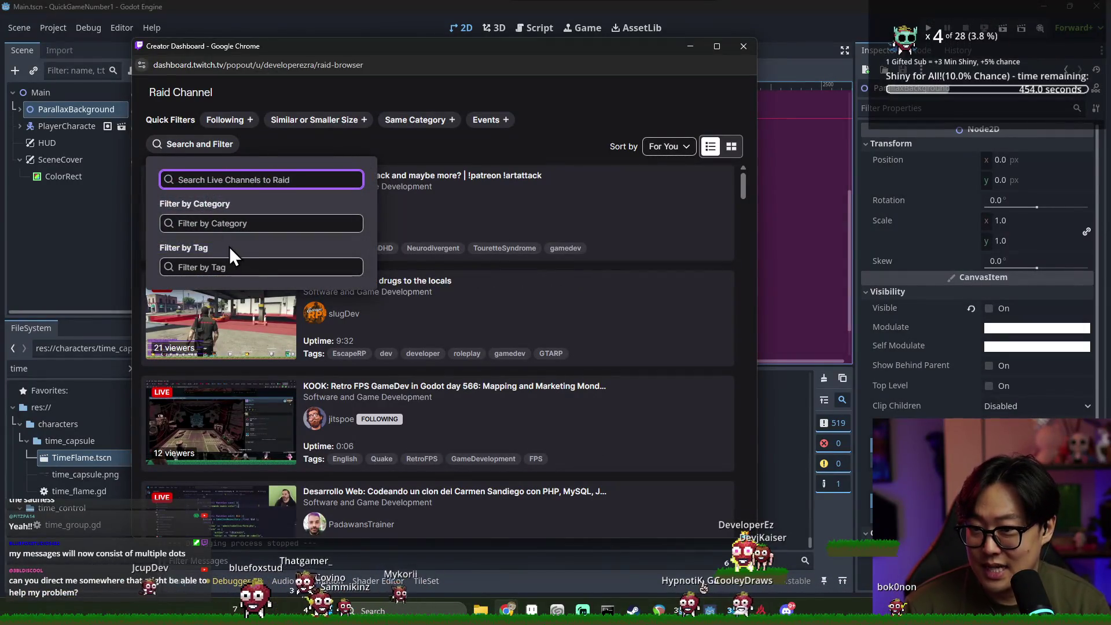
click(237, 267)
text(art)
key(BackSpace)
key(BackSpace)
key(BackSpace)
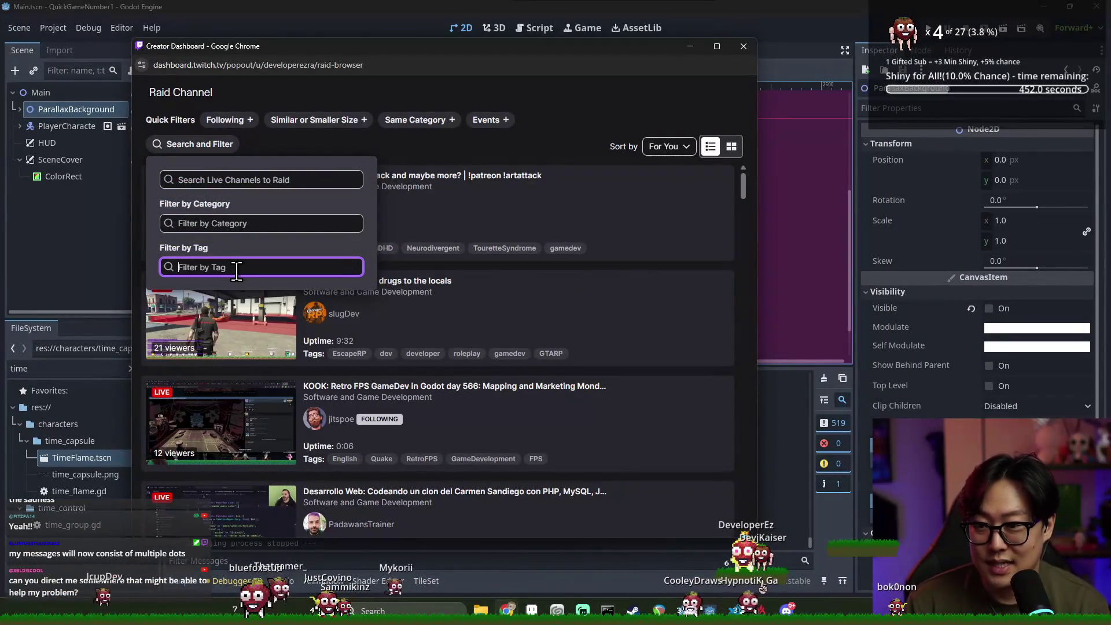
click(464, 156)
Filter raid targets by the Unity tag, scroll through the results, and close the raid browser
click(193, 144)
click(232, 267)
text(unity)
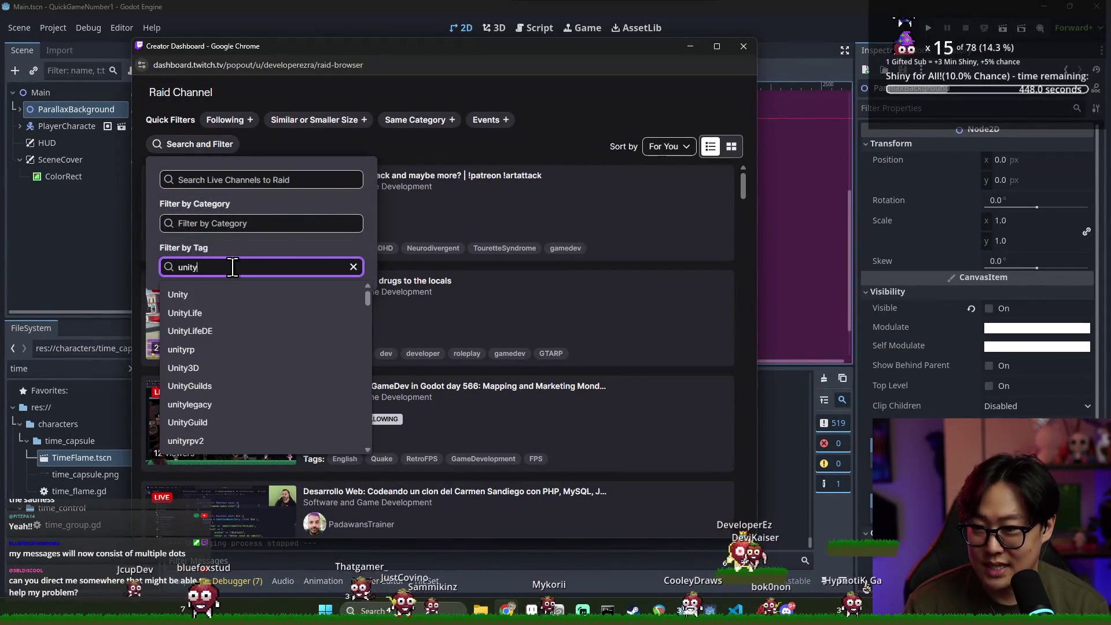
click(186, 288)
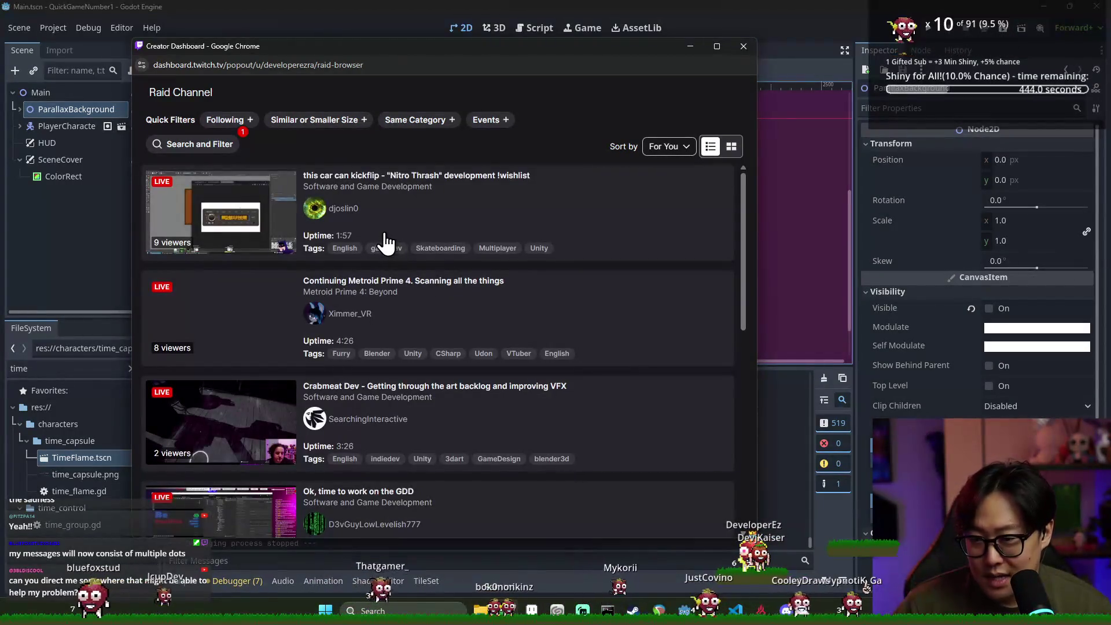
scroll(386, 243, down, 2)
scroll(399, 251, down, 3)
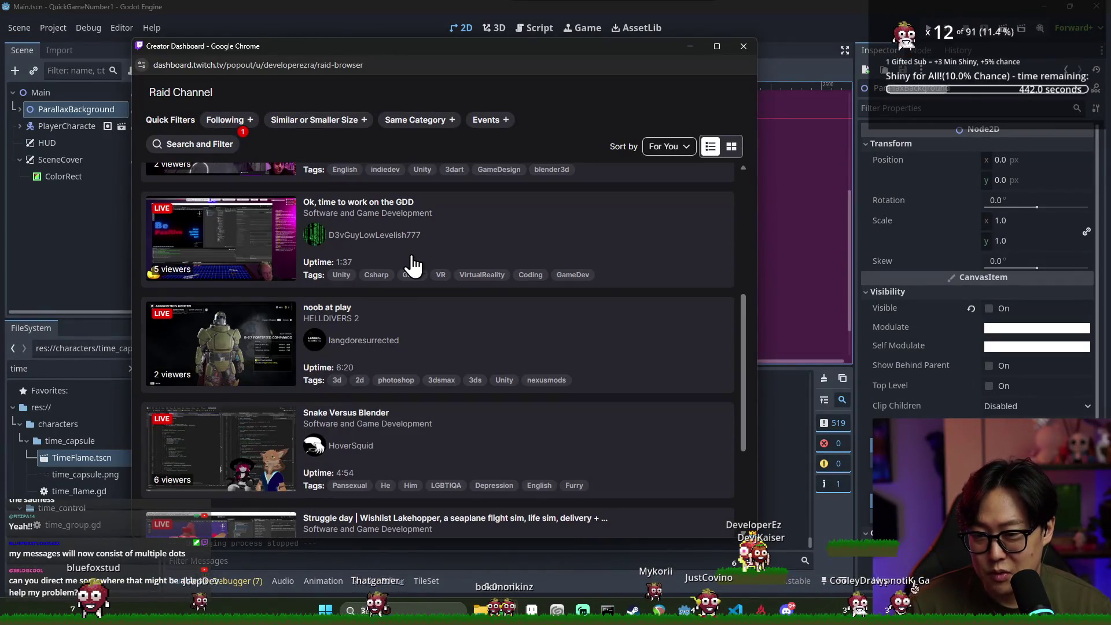
scroll(408, 266, down, 3)
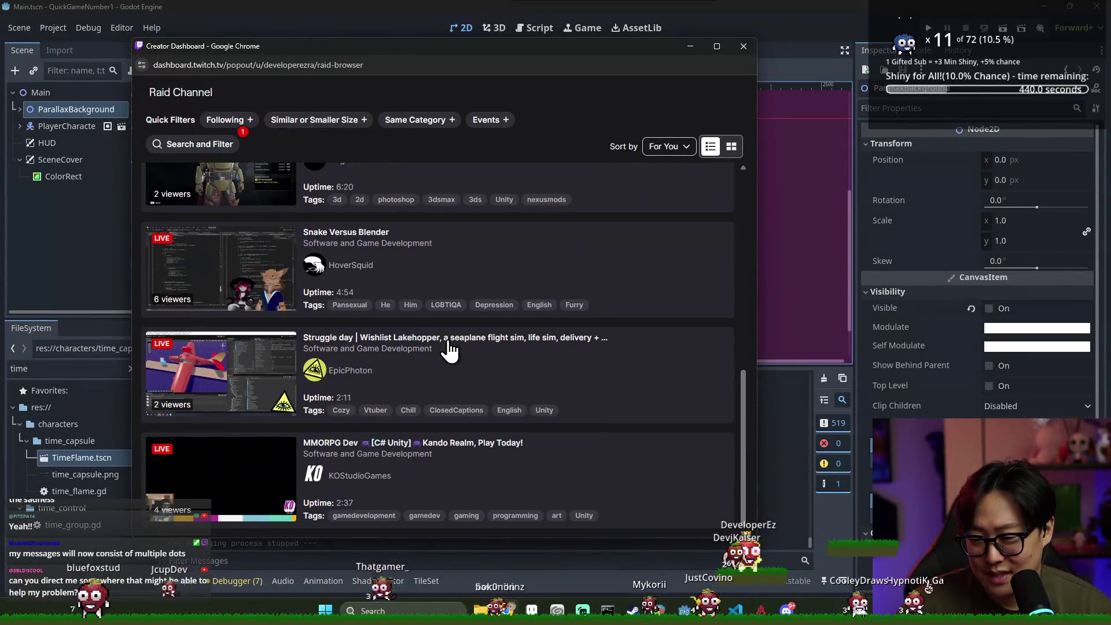
scroll(449, 340, up, 8)
scroll(442, 267, down, 5)
scroll(463, 289, up, 5)
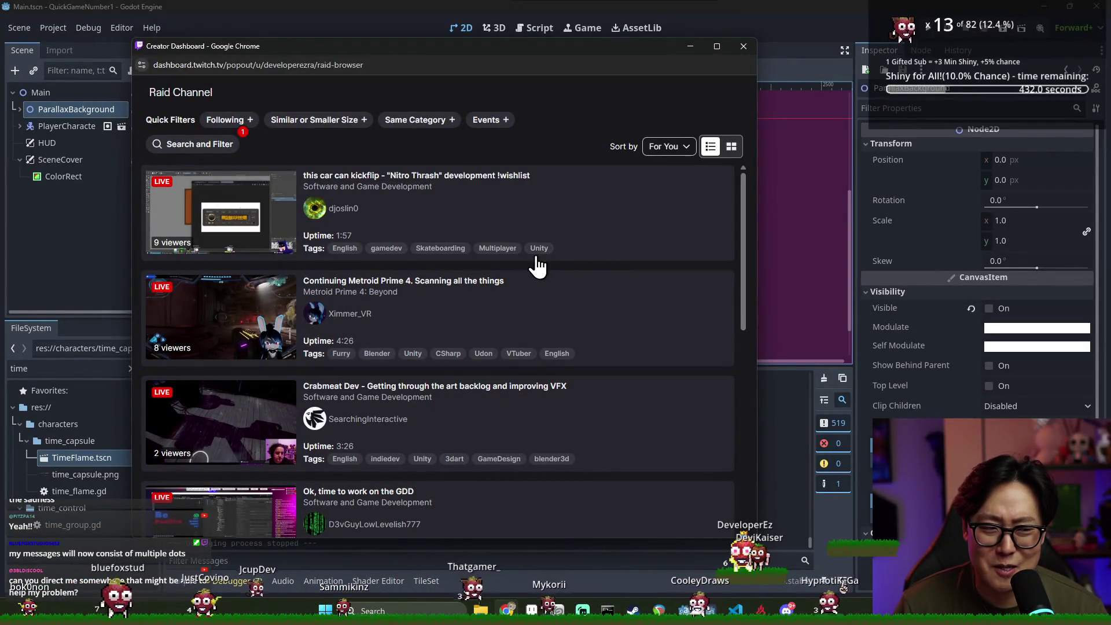
click(745, 47)
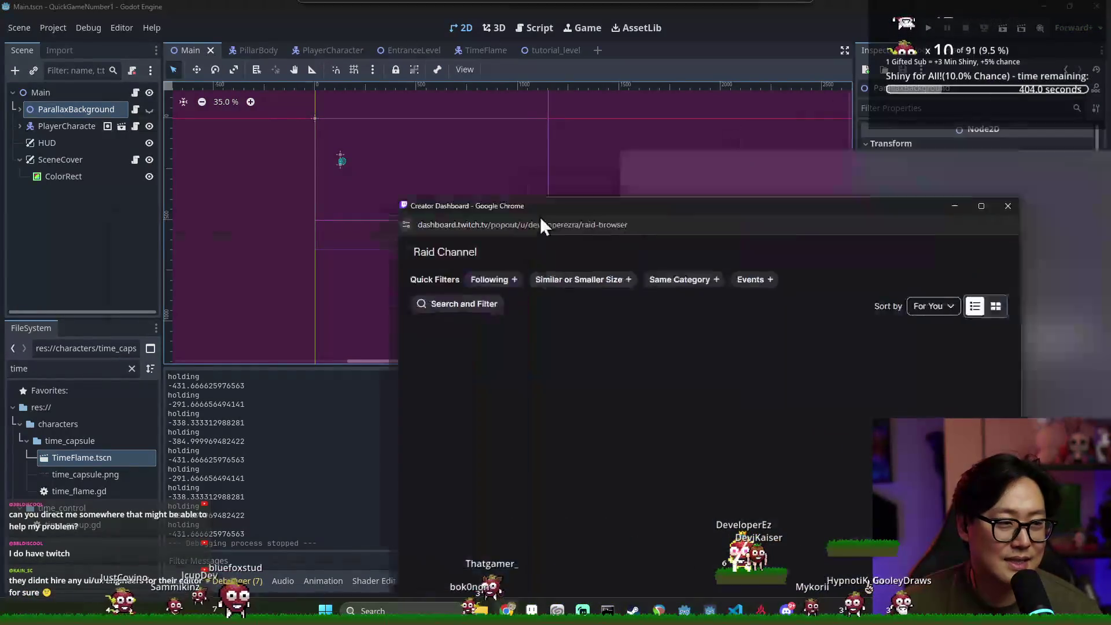
Move the raid browser up, list only followed channels, then switch between Godot and the raid browser
drag(540, 217, 498, 78)
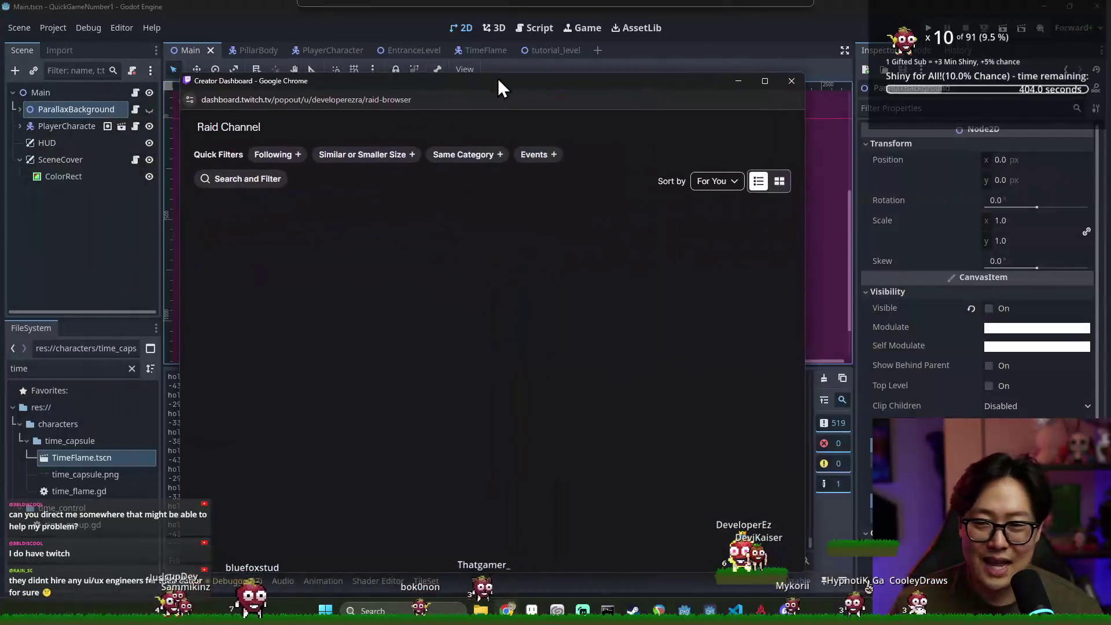
click(309, 150)
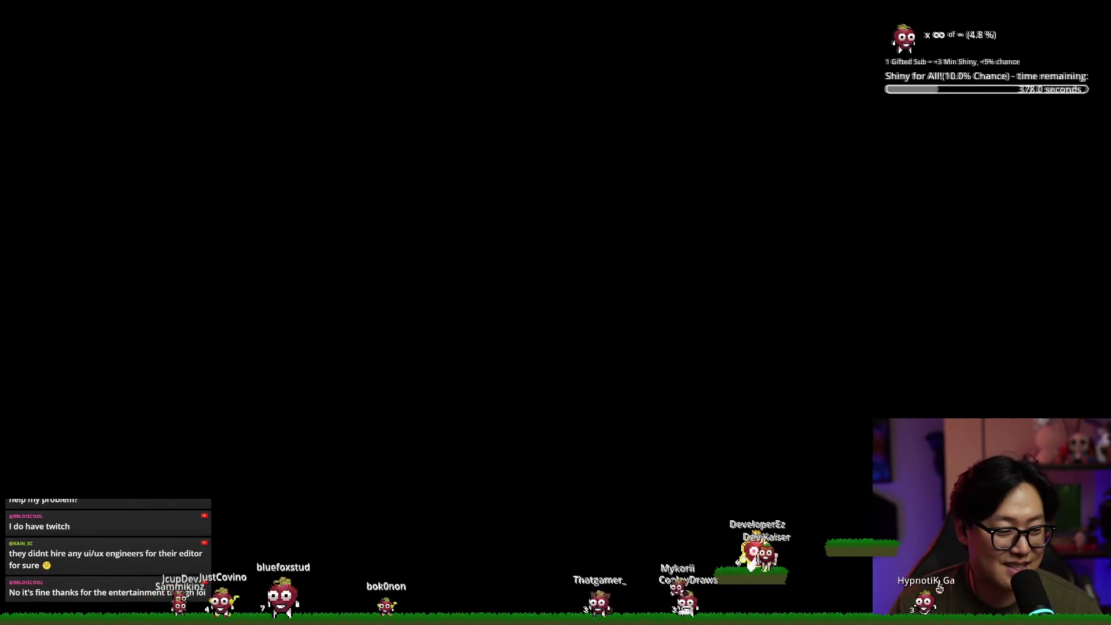
key(alt+Tab)
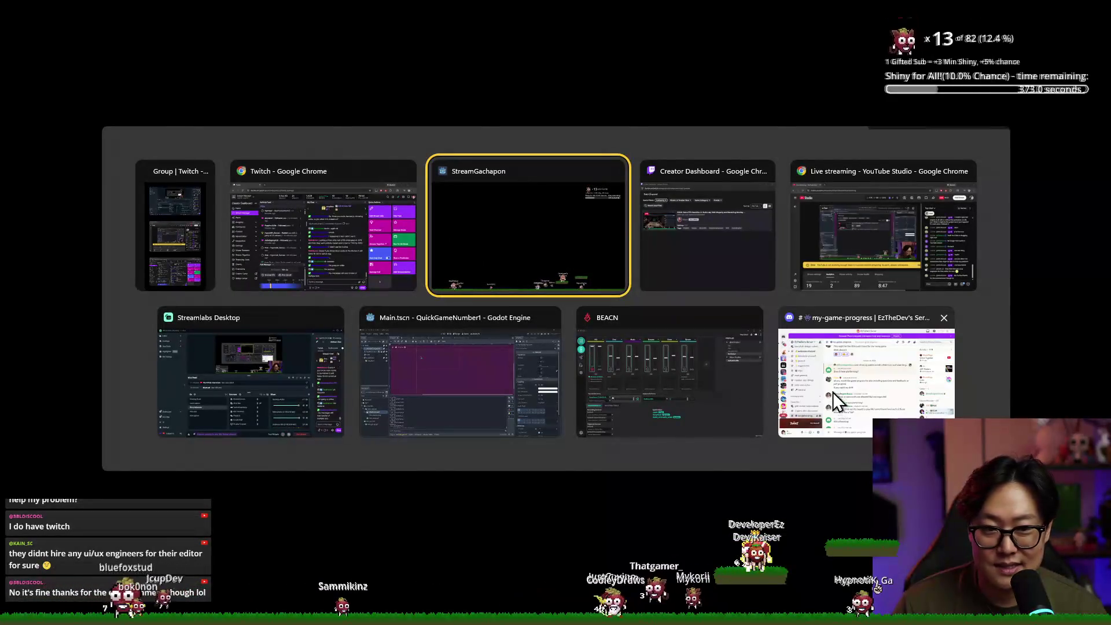
click(492, 370)
key(alt+Tab)
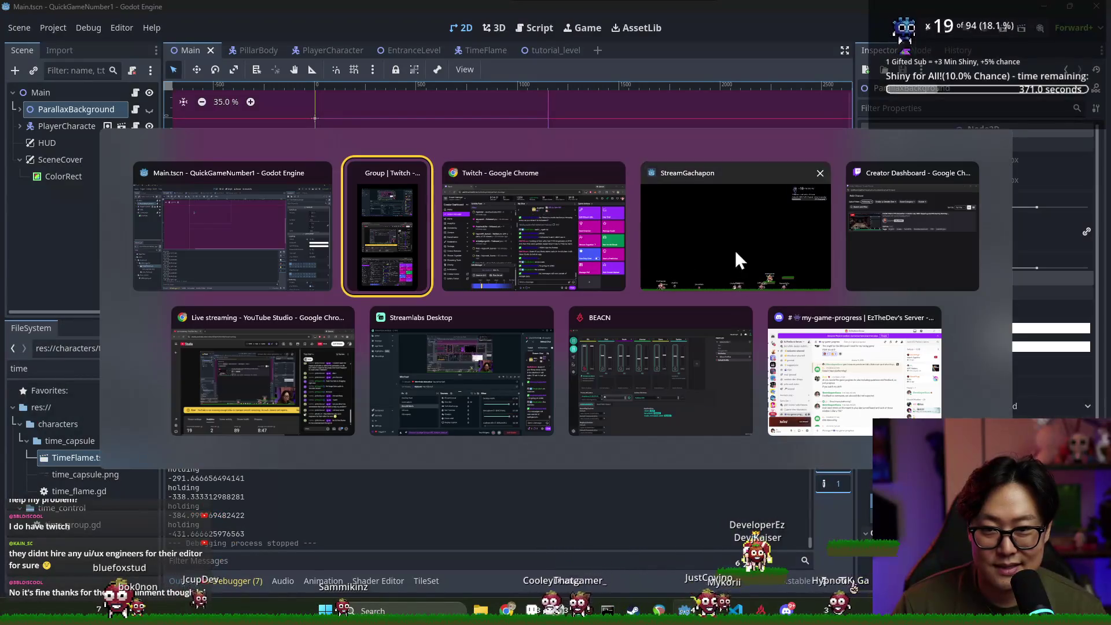